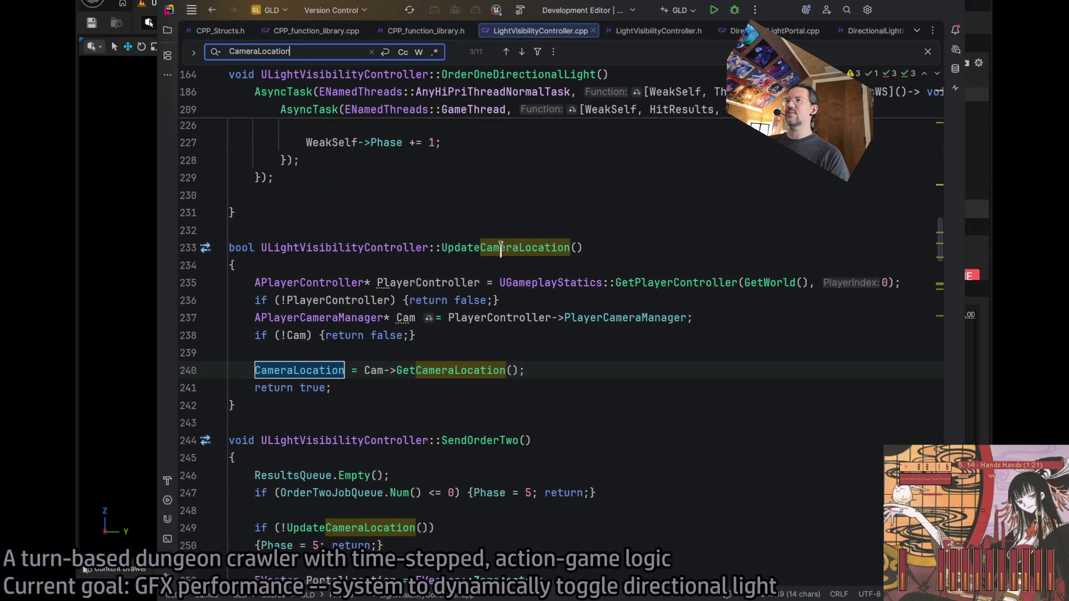
# Search LightVisibilityController.cpp for UpdateCameraLocation calls, then return to the top of the file
pyautogui.doubleClick(522, 247)
pyautogui.hotkey('ctrl', 'f')
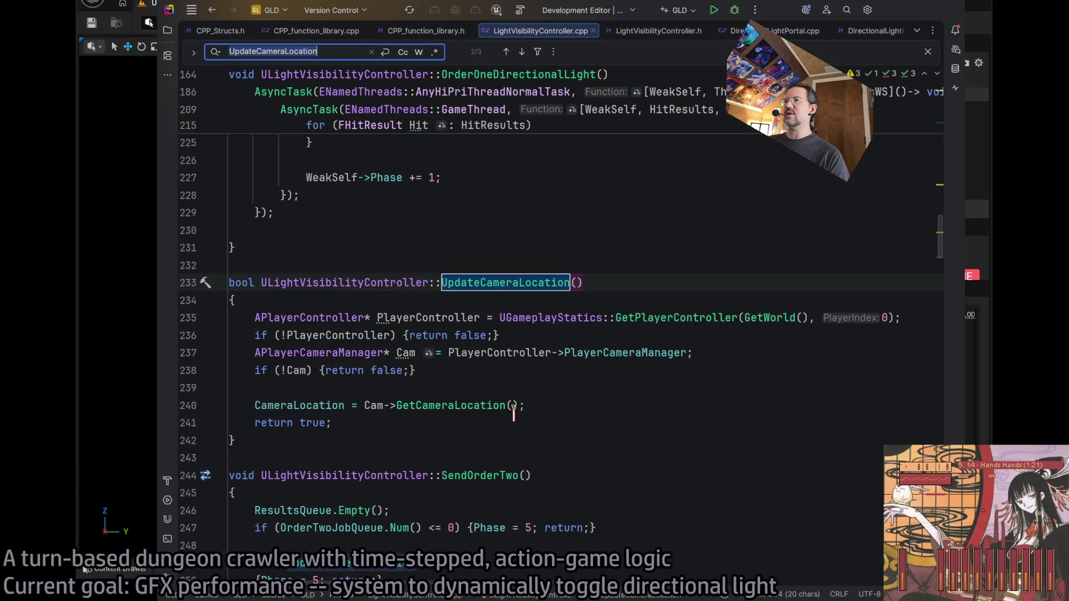
pyautogui.press('Return')
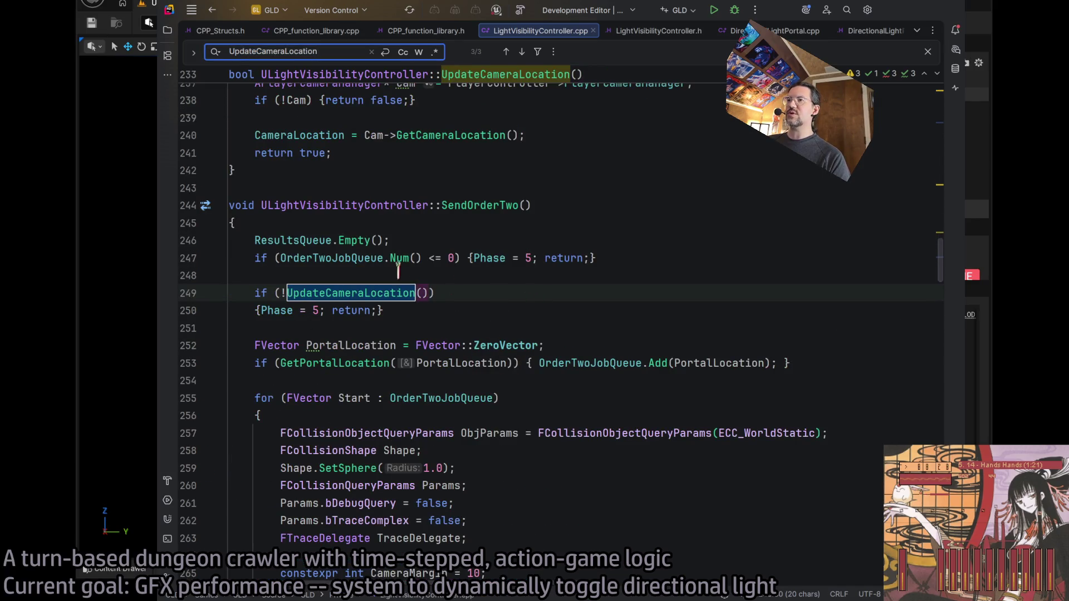
pyautogui.scroll(20, 471, 272)
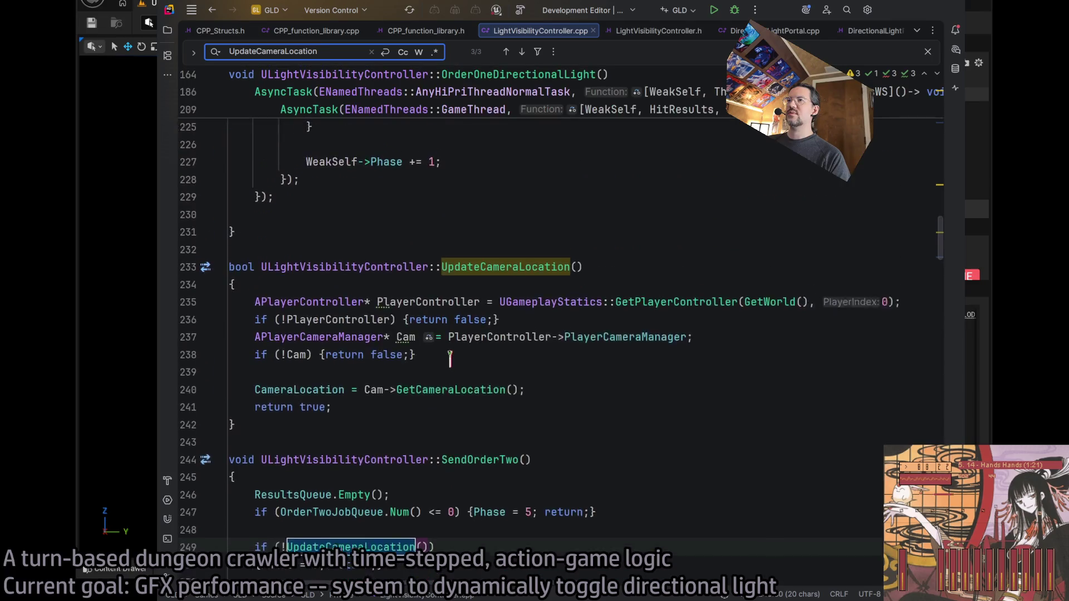
pyautogui.scroll(7, 526, 417)
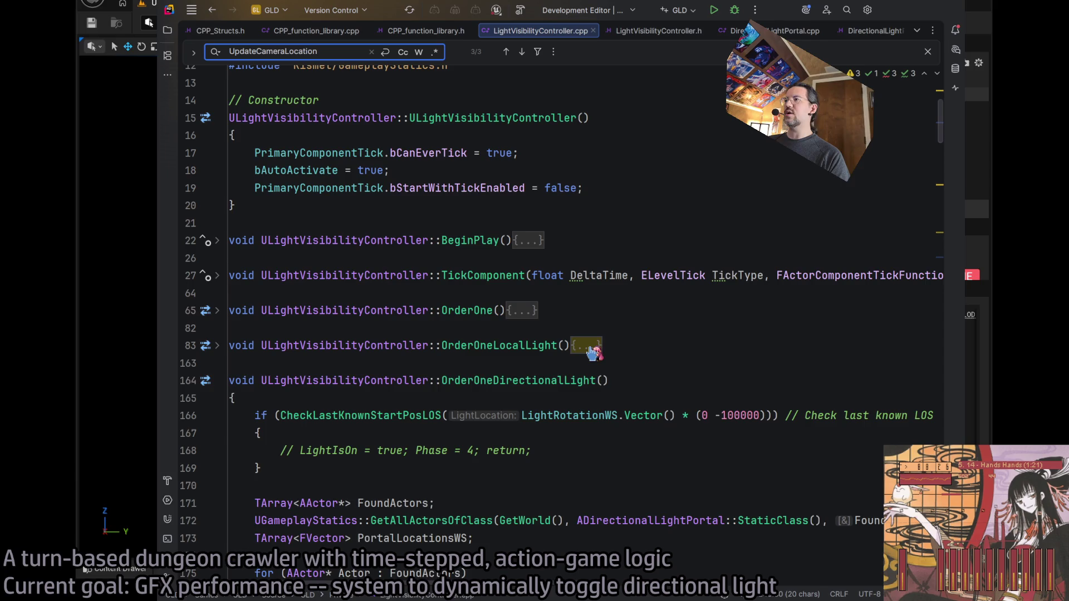
# Copy OrderOneLocalLight's line 85 UpdateCameraLocation check into OrderOneDirectionalLight at line 166
pyautogui.click(218, 346)
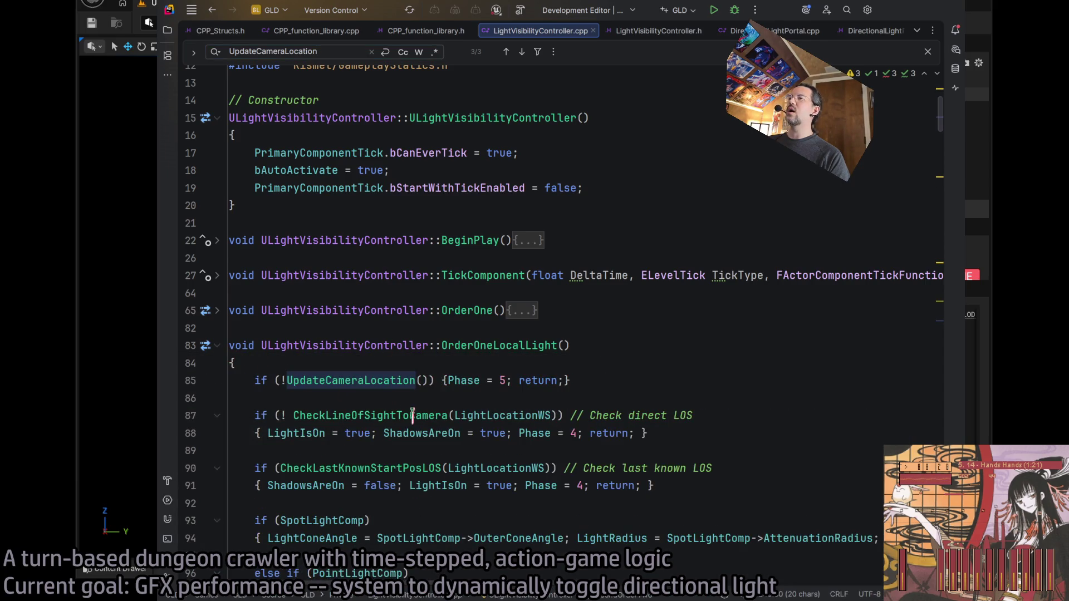
pyautogui.tripleClick(515, 378)
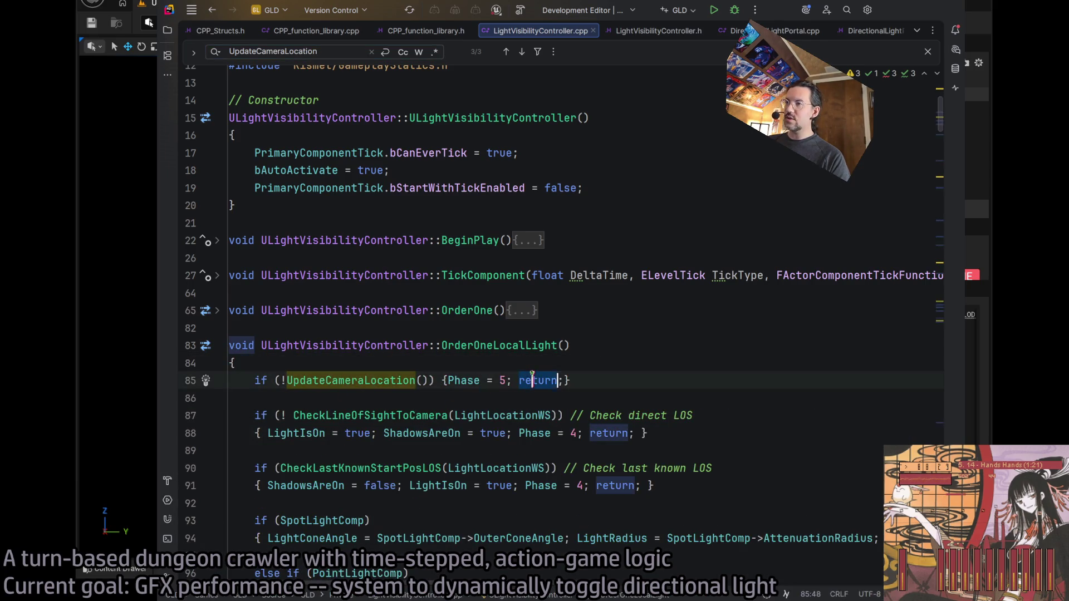
pyautogui.click(218, 346)
pyautogui.click(256, 422)
pyautogui.press('Return')
pyautogui.press('Return')
pyautogui.press('Up')
pyautogui.press('Up')
pyautogui.write('if (!UpdateCameraLocation()) {Phase = 5; return;}')
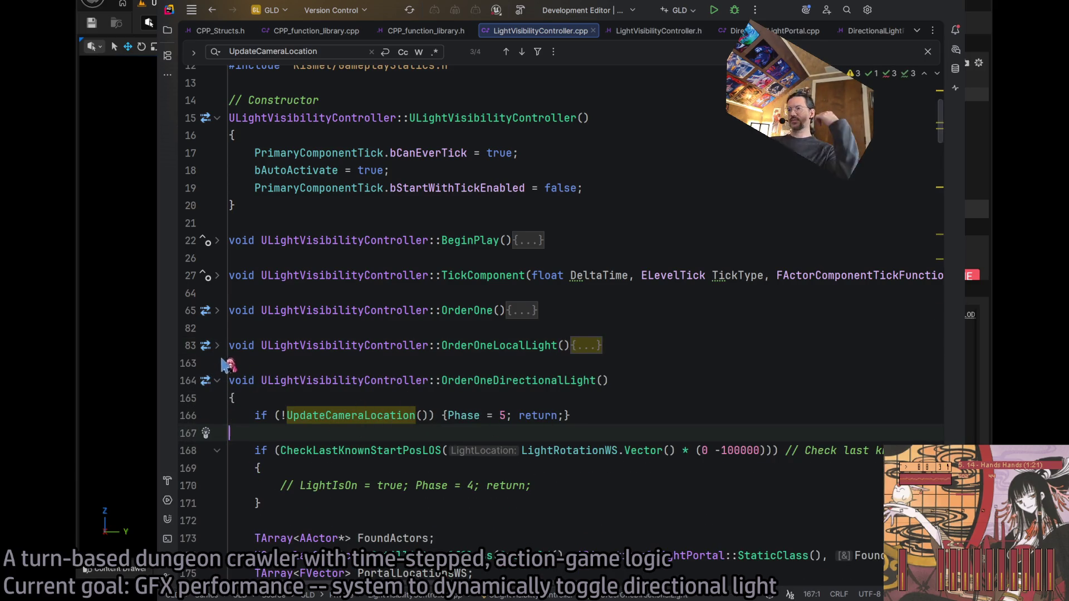
pyautogui.click(217, 346)
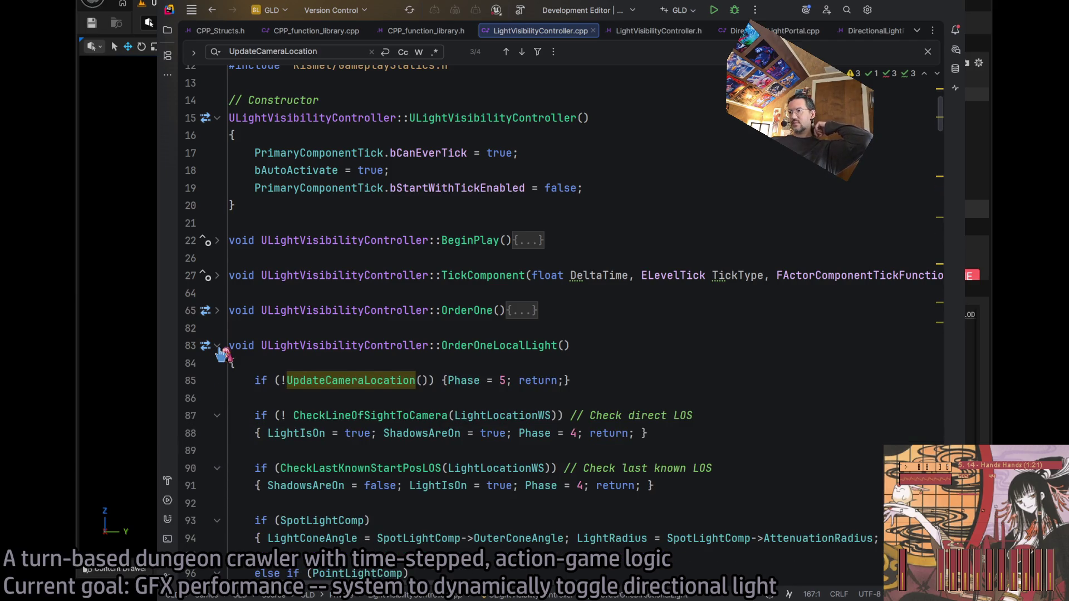
pyautogui.click(217, 346)
# Uncomment the 'LightIsOn = true; Phase = 4; return;' line 170 in OrderOneDirectionalLight
pyautogui.click(478, 468)
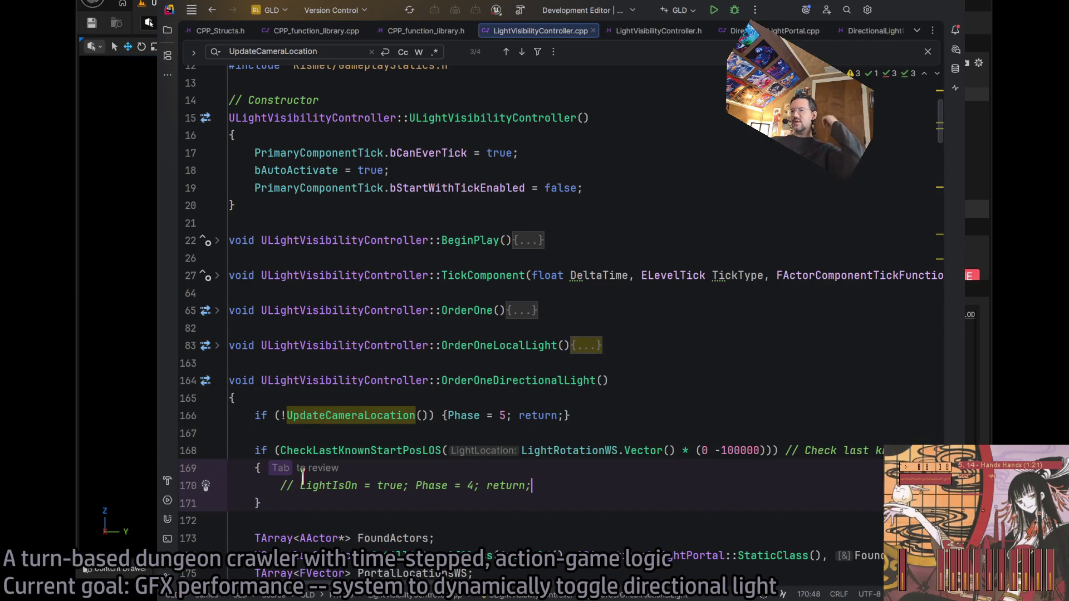
pyautogui.doubleClick(320, 485)
pyautogui.hotkey('ctrl', 'w')
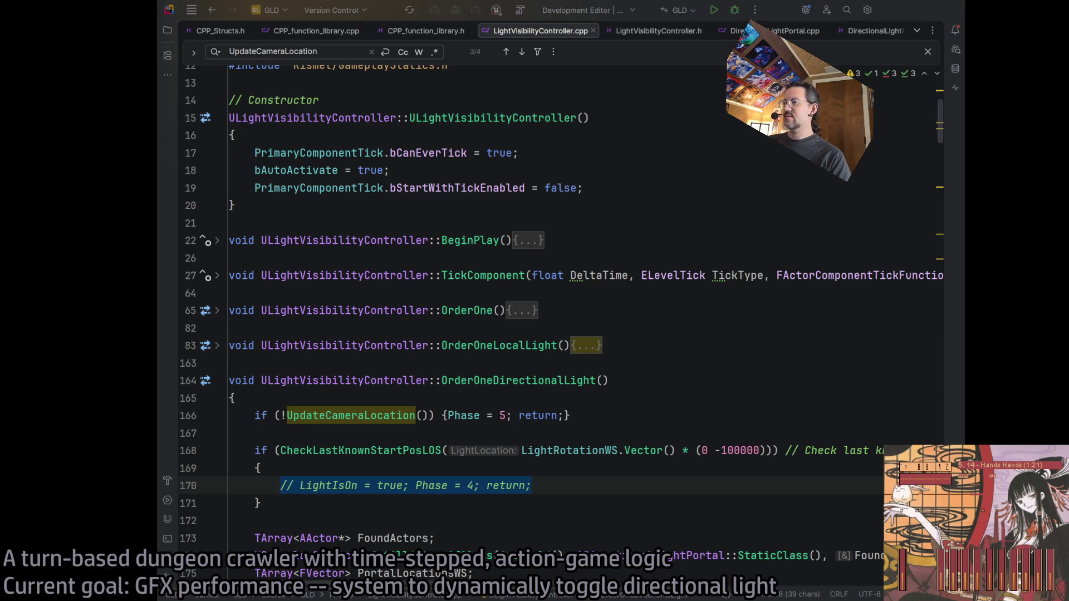
pyautogui.press('Left')
pyautogui.press('Delete')
pyautogui.press('Delete')
pyautogui.press('Delete')
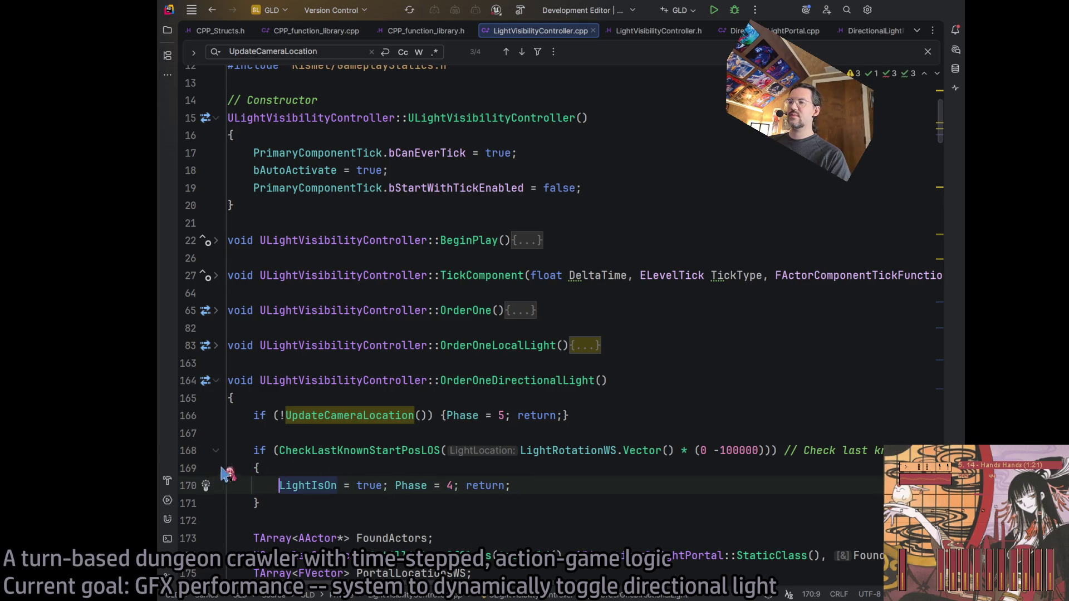
pyautogui.click(344, 414)
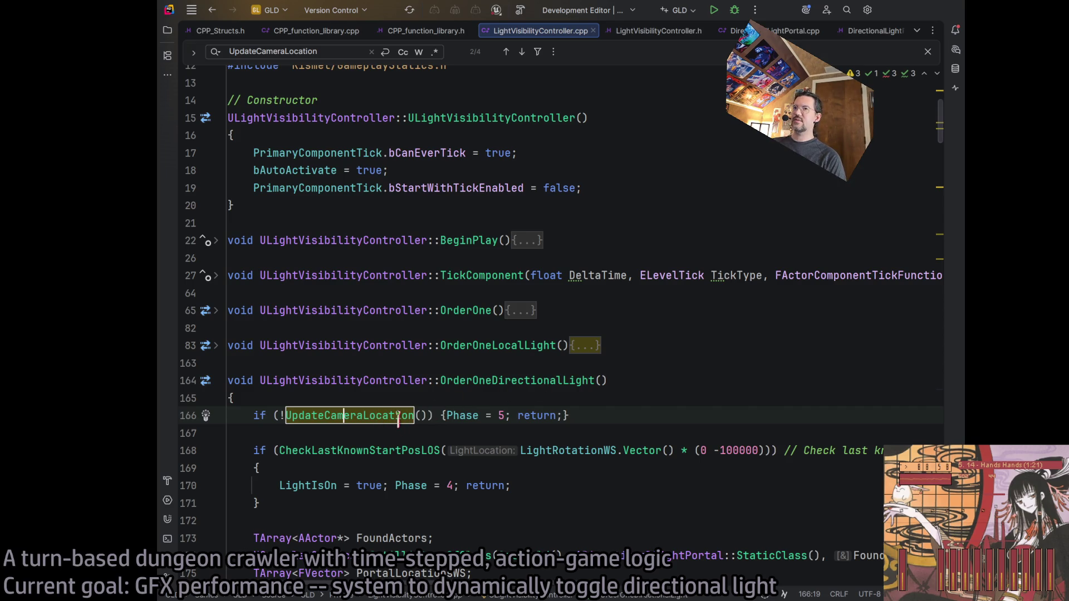
# Comment out the line 166 UpdateCameraLocation check, then restore it
pyautogui.click(409, 451)
pyautogui.tripleClick(390, 415)
pyautogui.moveTo(389, 412); pyautogui.dragTo(365, 419)
pyautogui.hotkey('ctrl', '/')
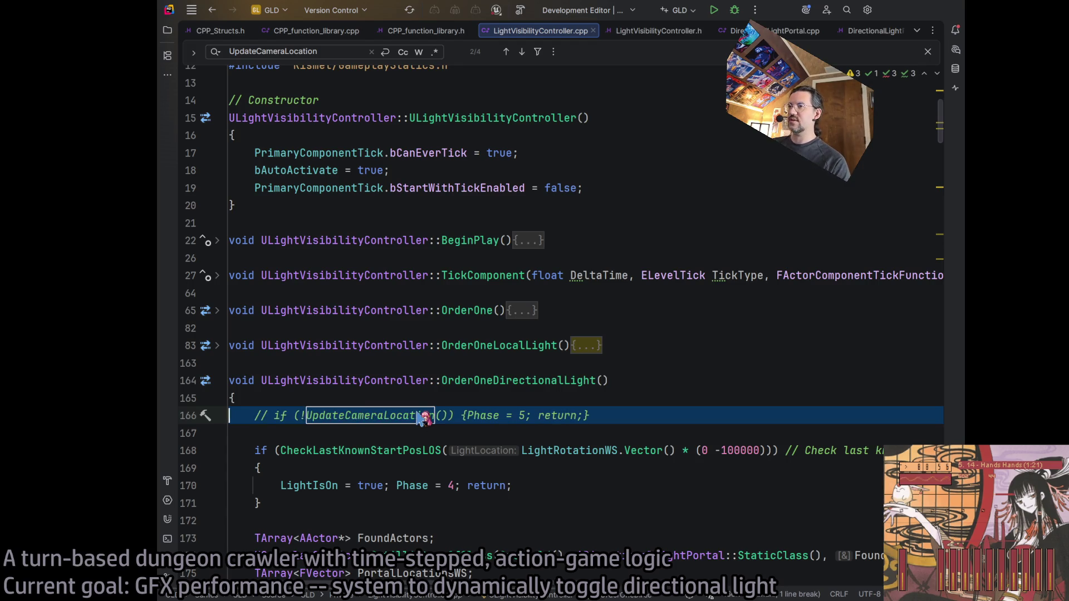
pyautogui.hotkey('ctrl', '/')
pyautogui.click(558, 416)
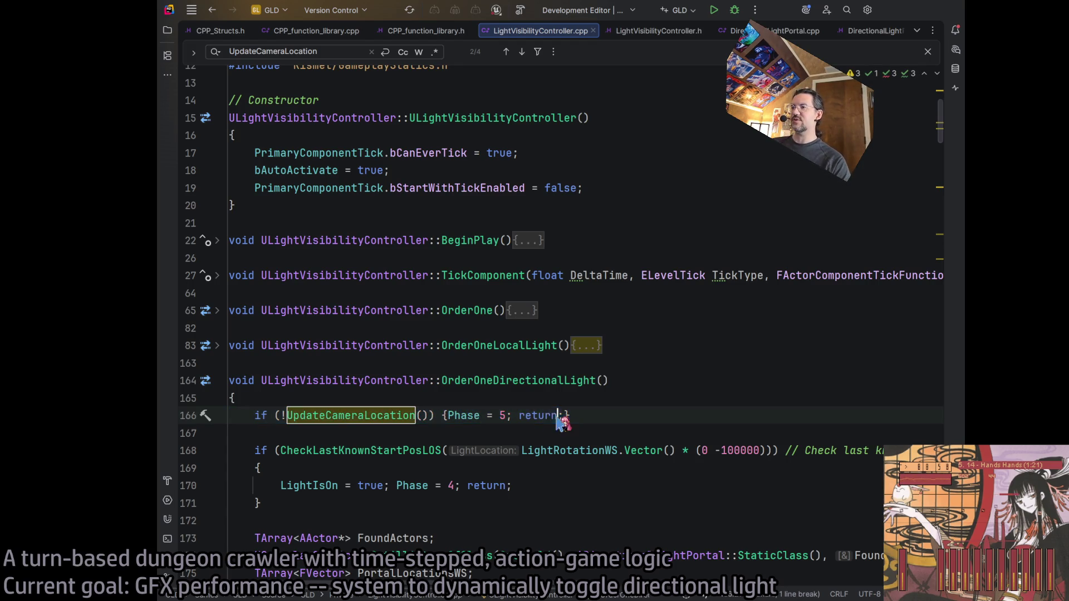
# Build the GLD editor target and wait until it succeeds
pyautogui.click(520, 10)
pyautogui.scroll(-3, 586, 361)
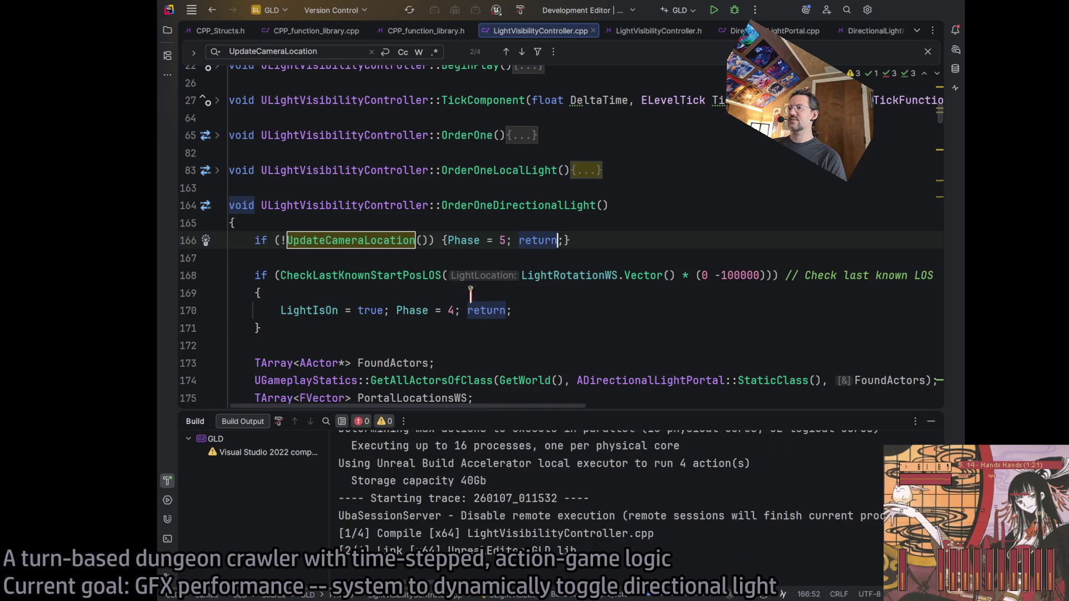
pyautogui.click(615, 240)
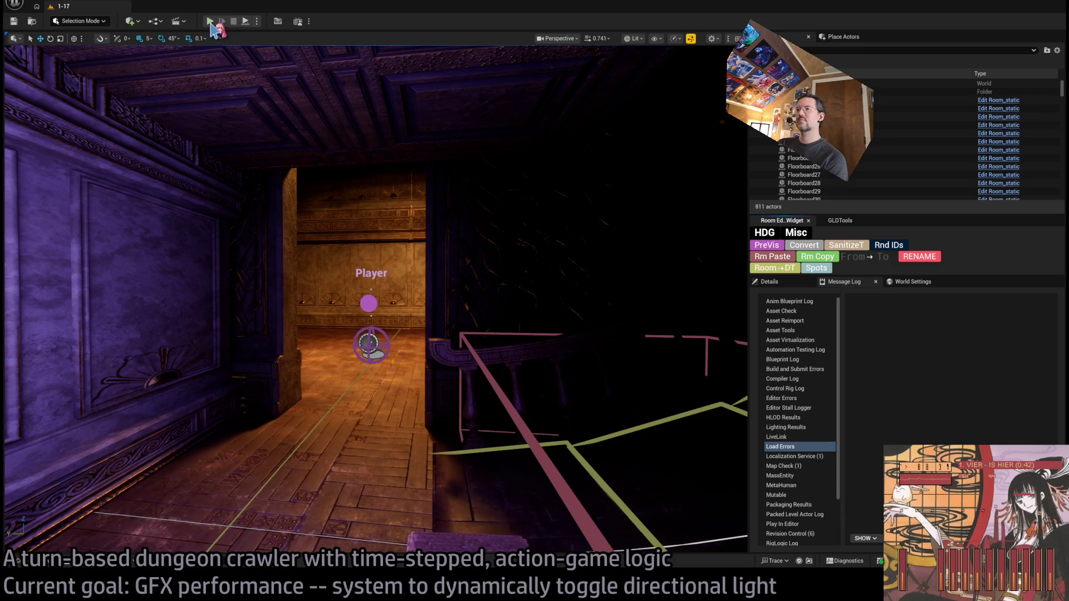
# Start play-in-editor, restart it, and move the character forward one step
pyautogui.click(209, 22)
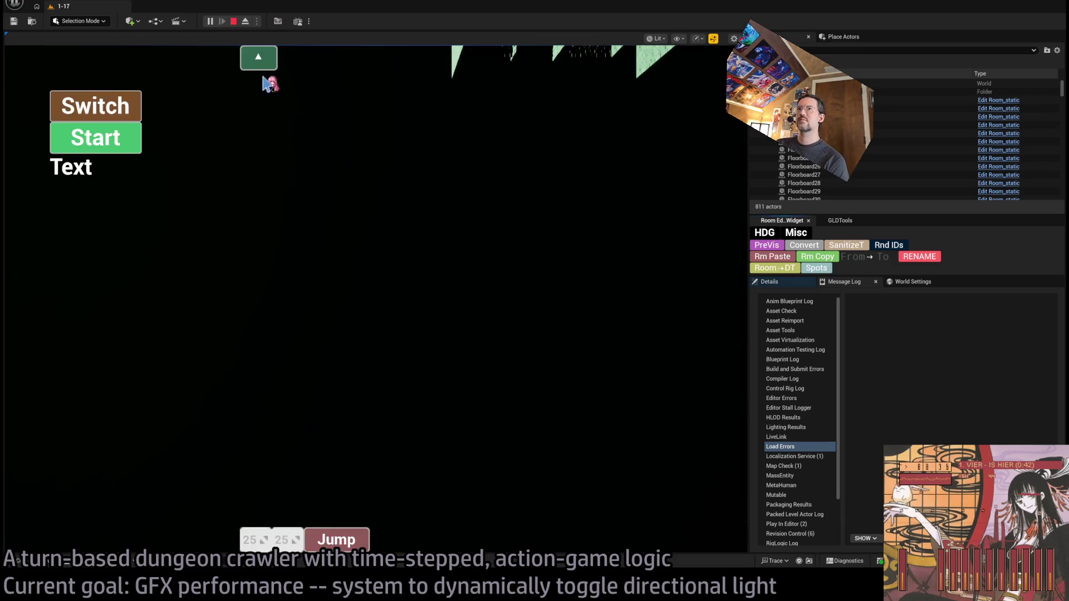
pyautogui.click(234, 22)
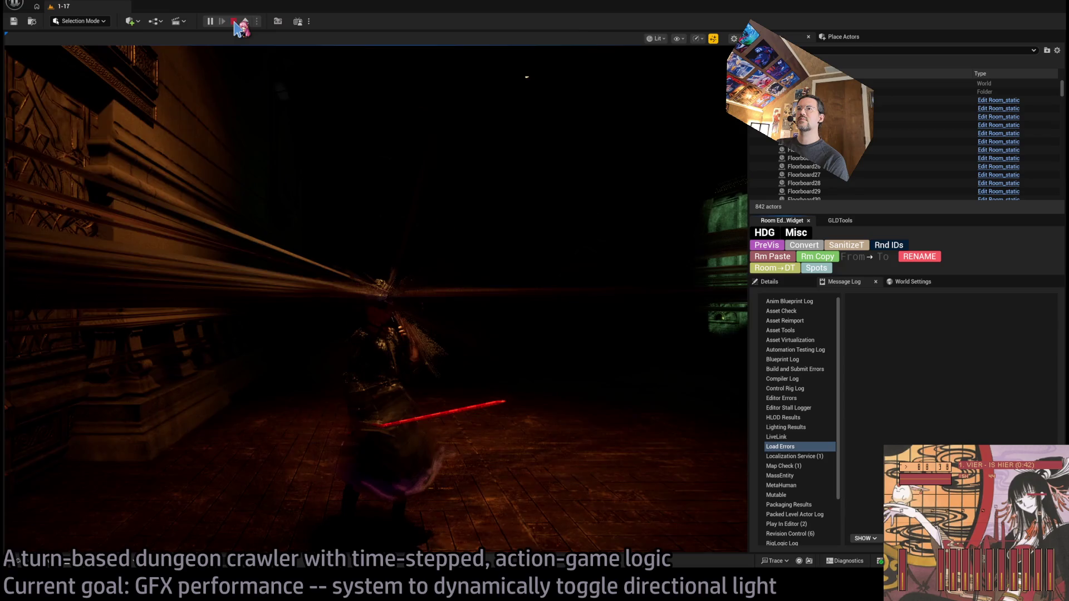
pyautogui.hotkey('alt', 'p')
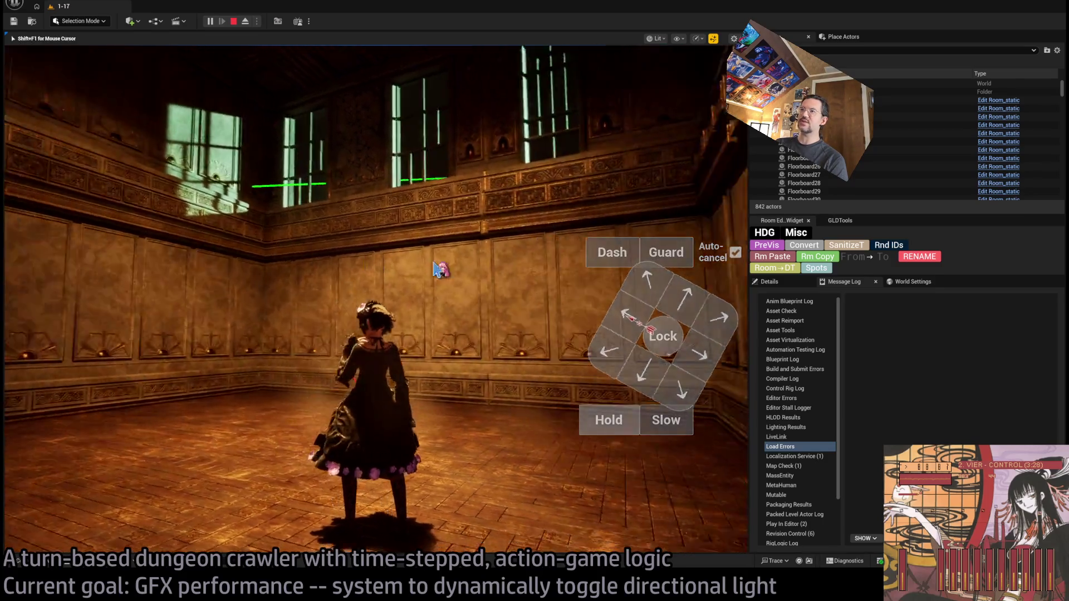
pyautogui.click(659, 299)
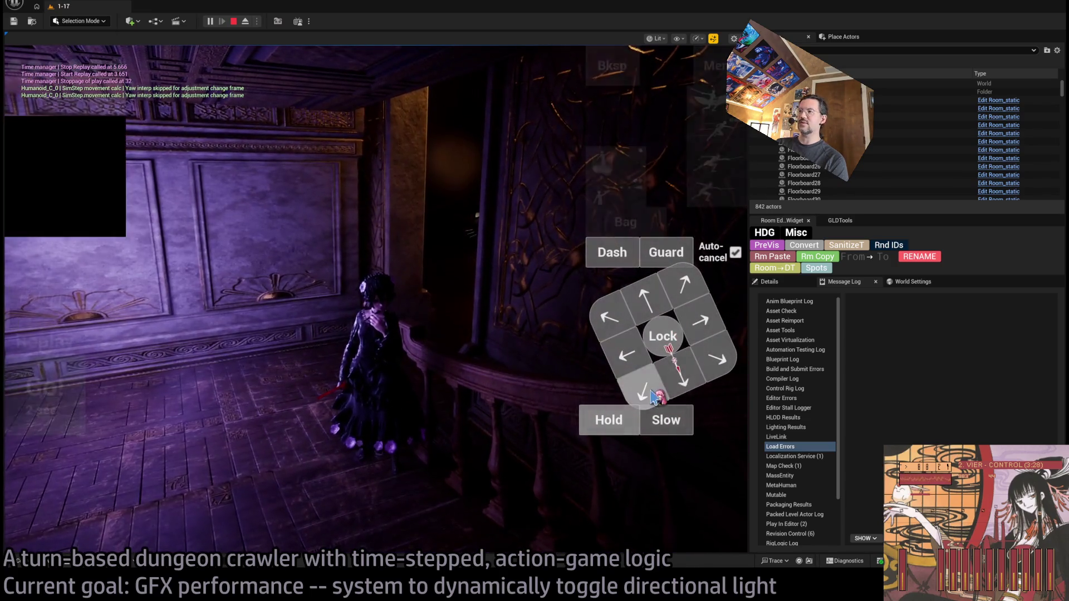
pyautogui.click(677, 383)
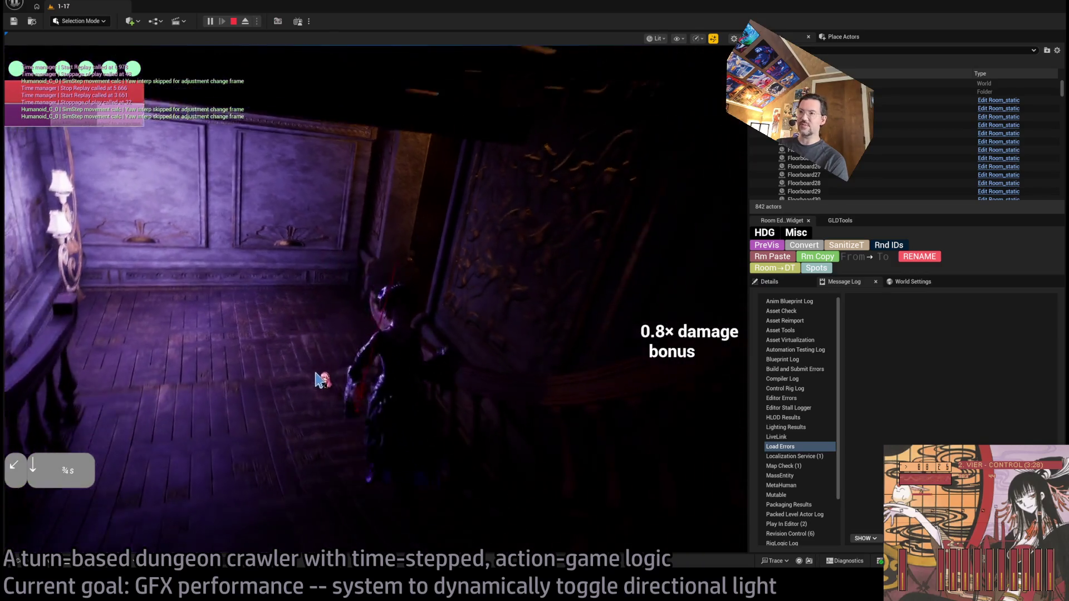
# Eject to look around the room, then repossess the player and run more forward moves
pyautogui.click(245, 21)
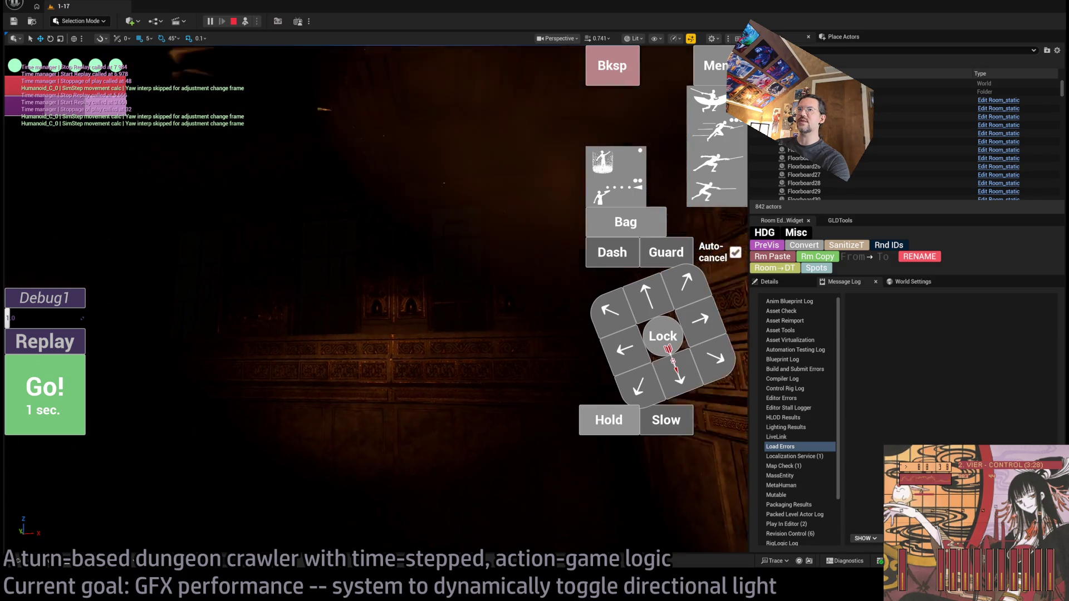
pyautogui.moveTo(263, 286); pyautogui.dragTo(263, 286)
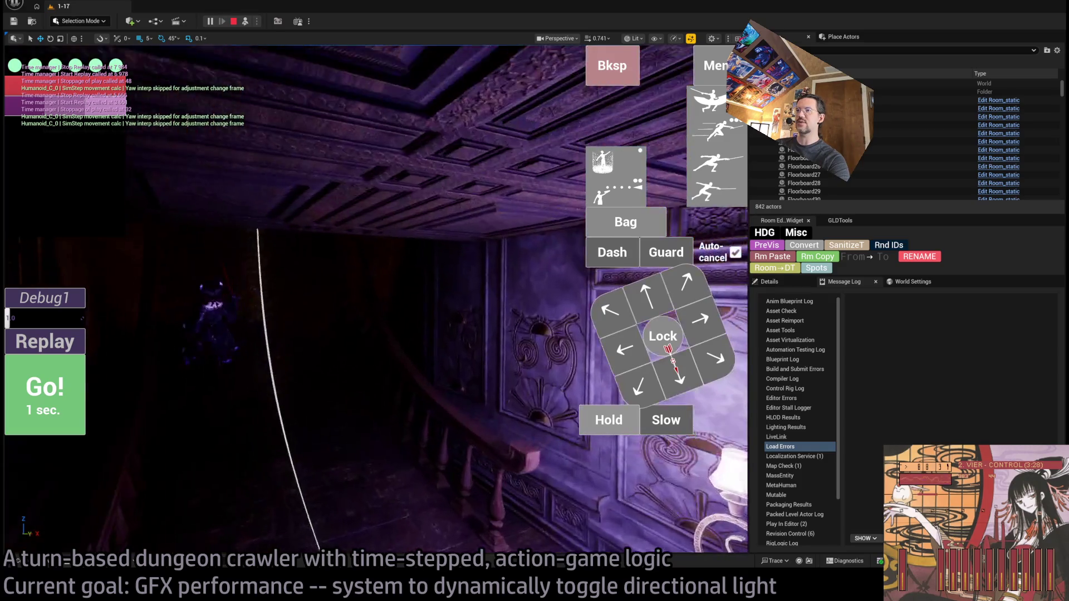
pyautogui.click(245, 23)
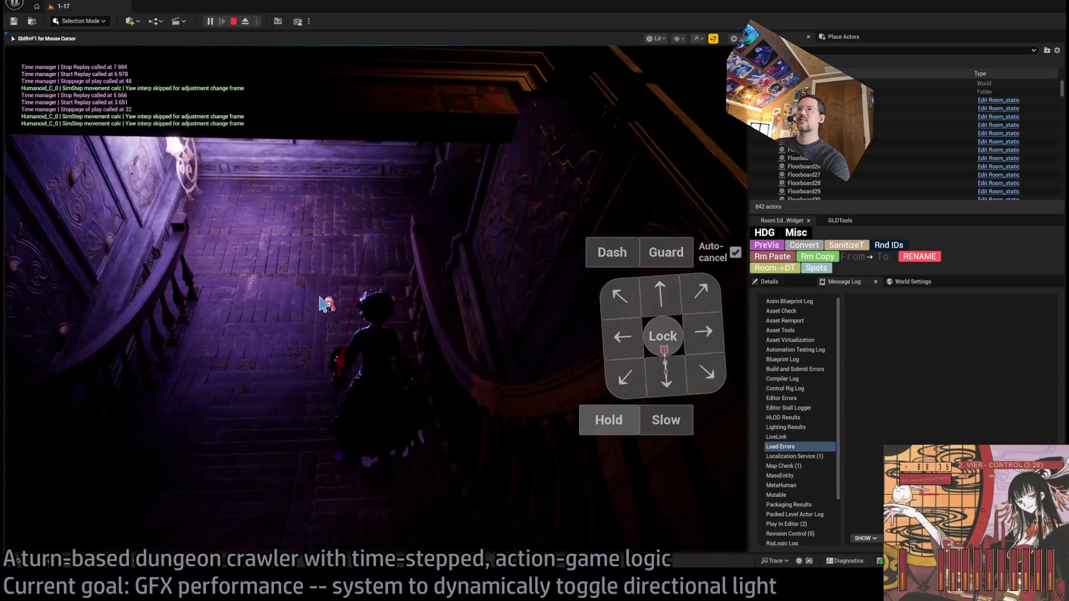
pyautogui.click(660, 294)
pyautogui.click(659, 294)
pyautogui.click(65, 392)
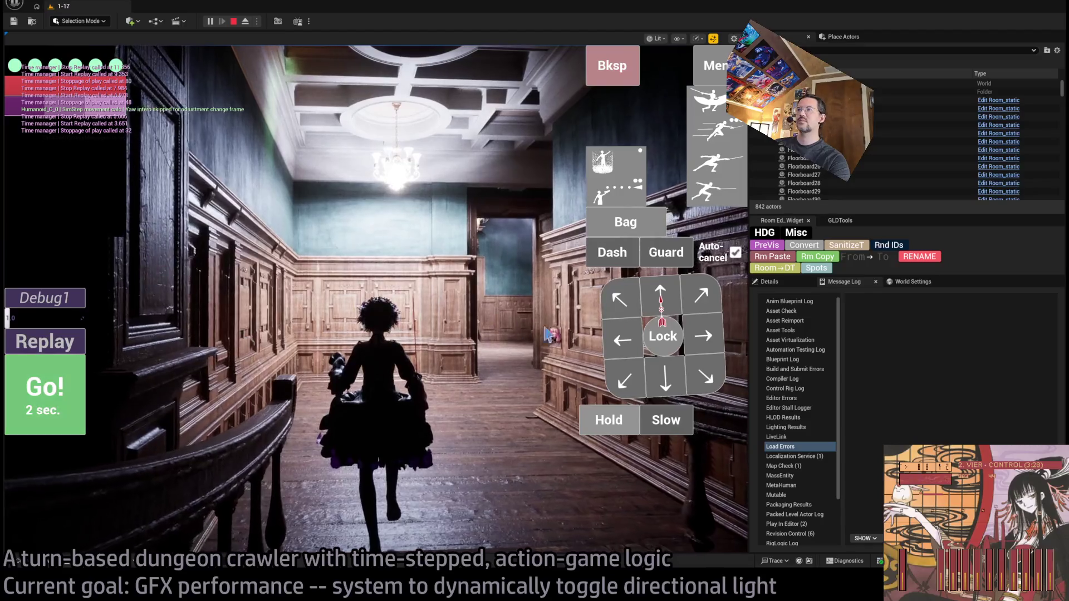
pyautogui.click(64, 392)
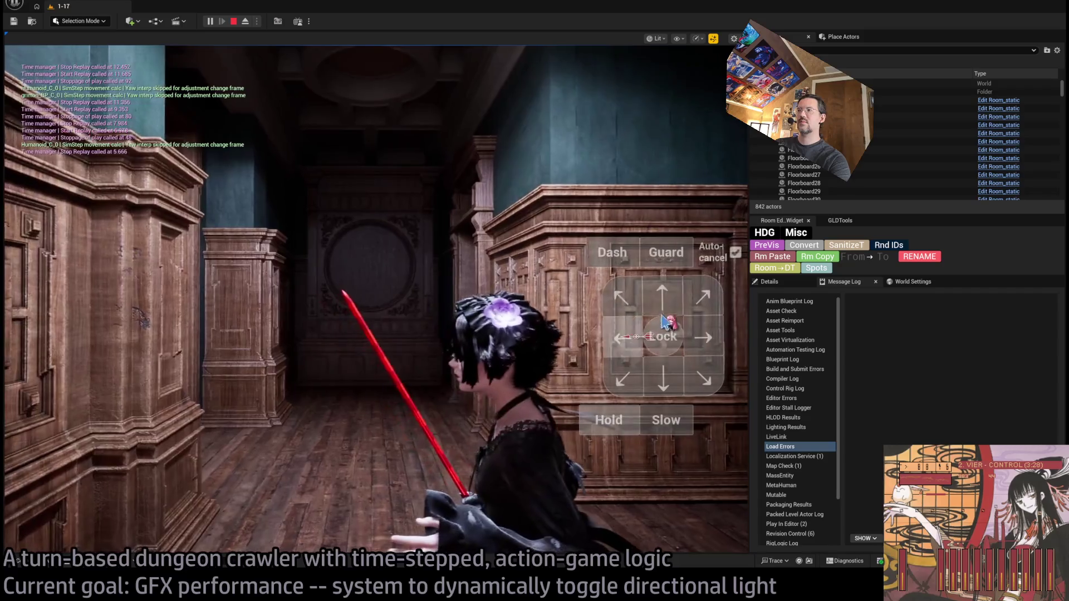
pyautogui.click(78, 392)
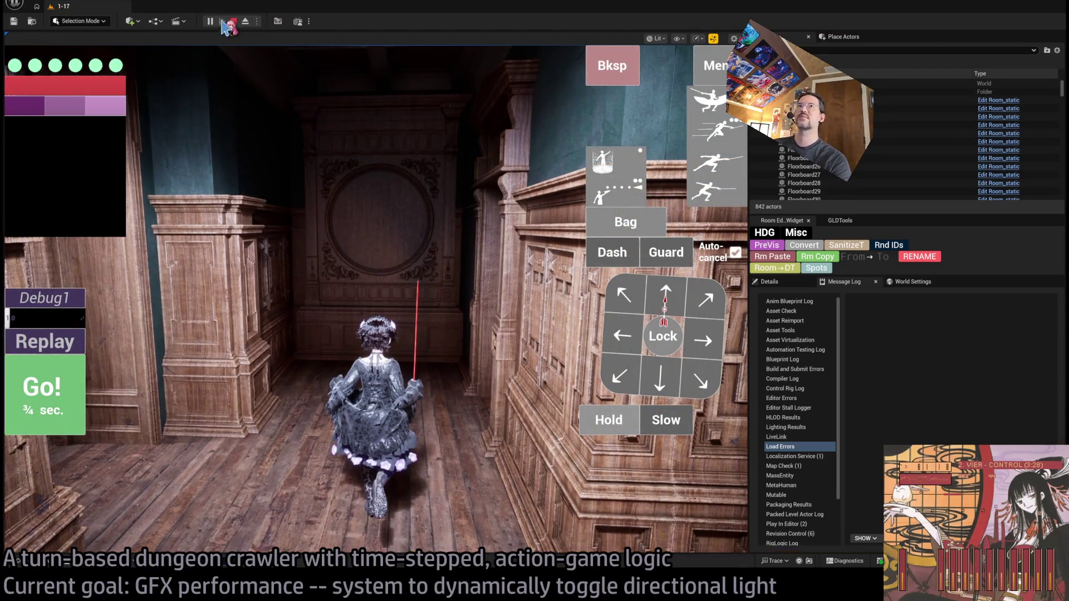
# Open the GPU frame profile and expand RenderDeferredLighting > Lights > DirectLighting
pyautogui.hotkey('ctrl', 'shift', ',')
pyautogui.doubleClick(12, 58)
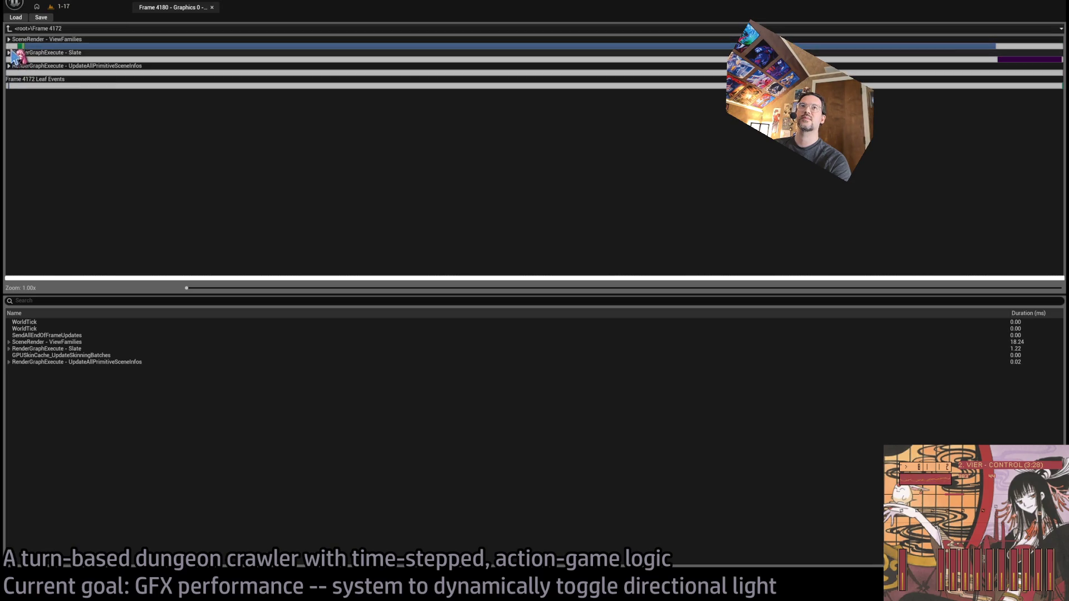
pyautogui.doubleClick(14, 47)
pyautogui.doubleClick(14, 73)
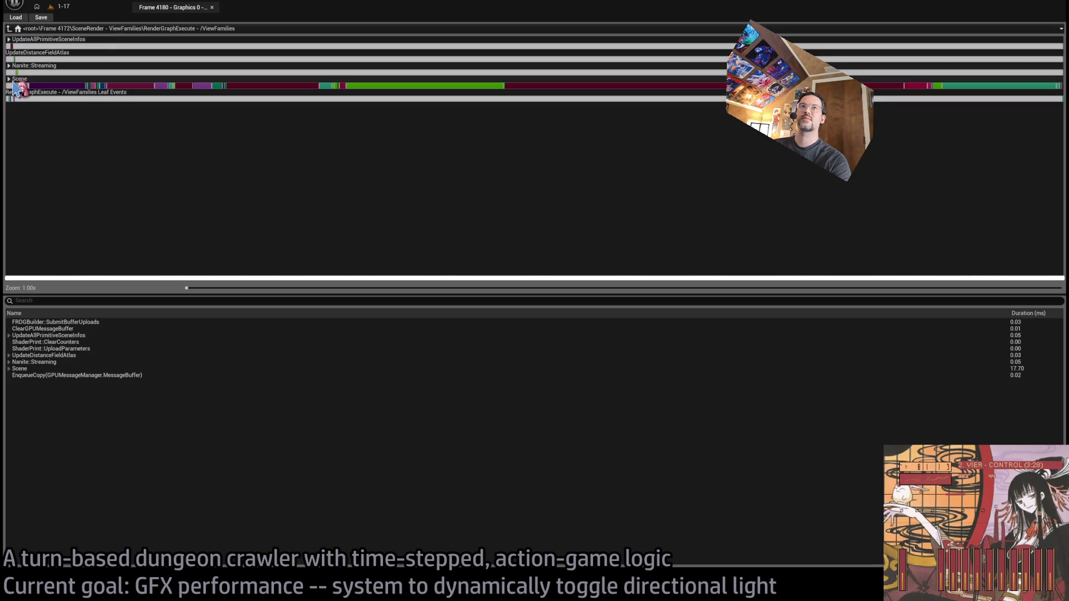
pyautogui.click(532, 91)
pyautogui.click(13, 489)
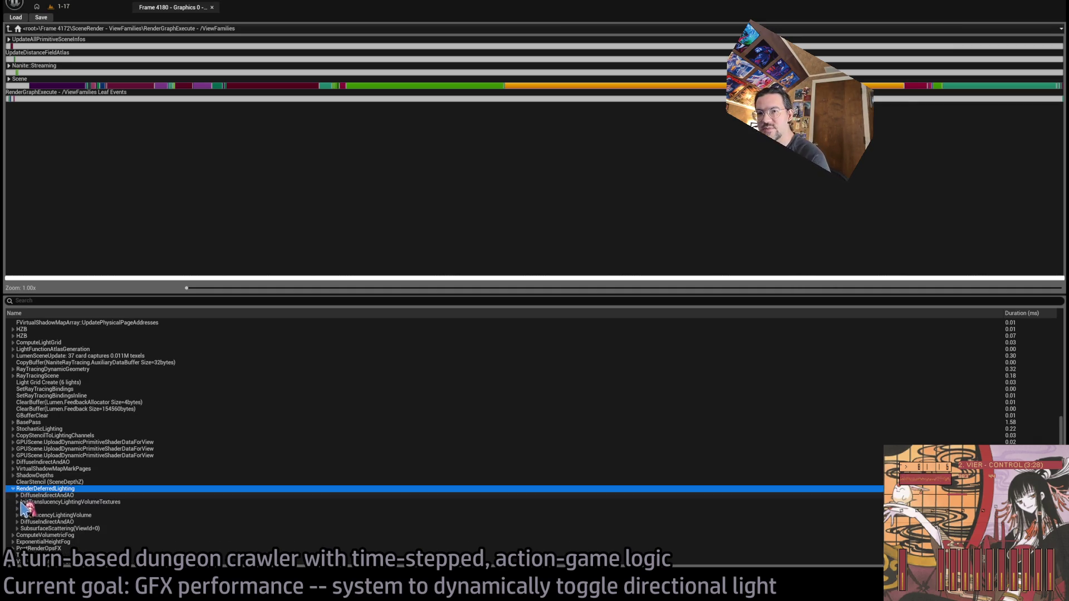
pyautogui.click(17, 508)
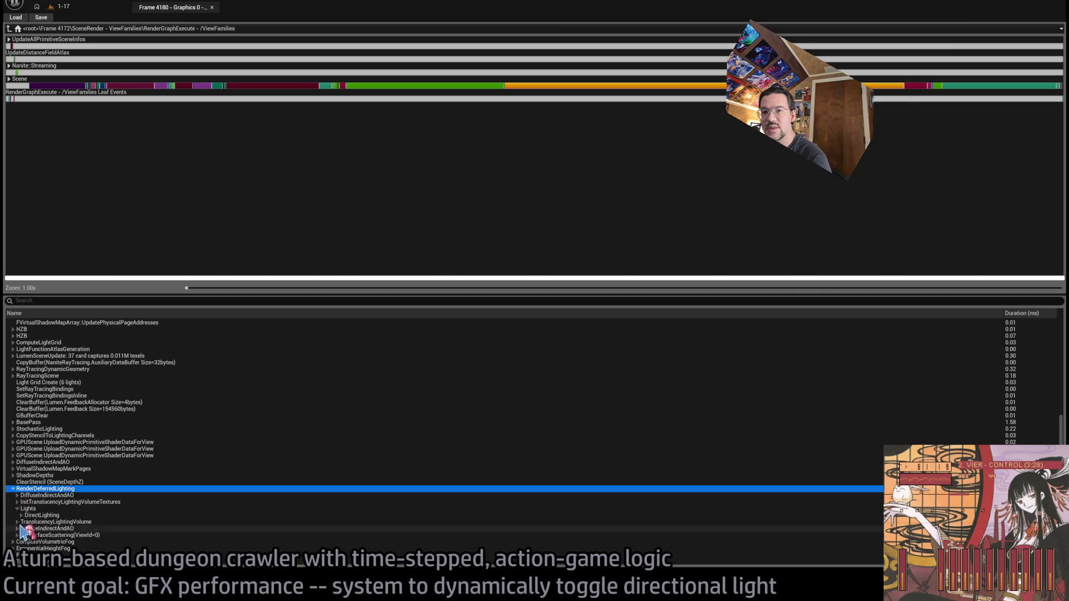
pyautogui.click(22, 515)
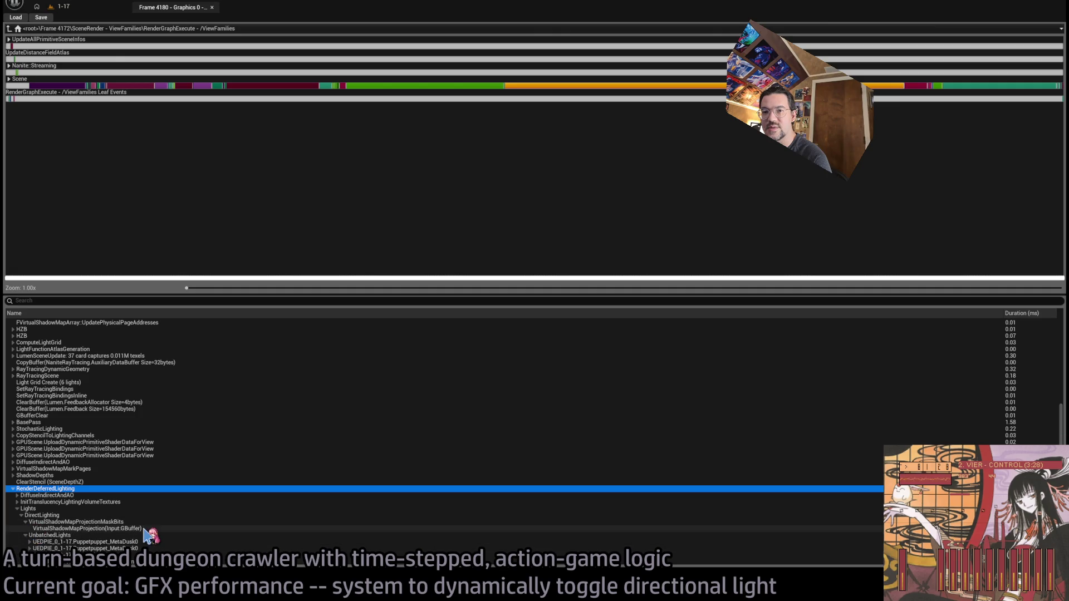
pyautogui.click(146, 528)
# Compare the MetaDusk0, Room_PointLight8_down3 and Player_GUI0 unbatched light costs
pyautogui.scroll(-5, 154, 529)
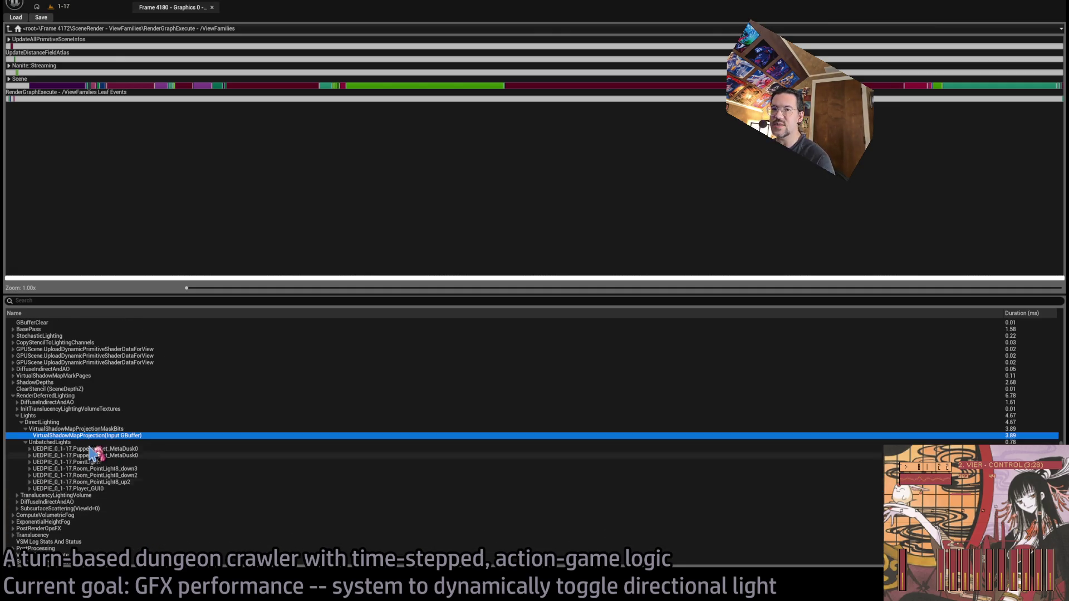
pyautogui.click(100, 449)
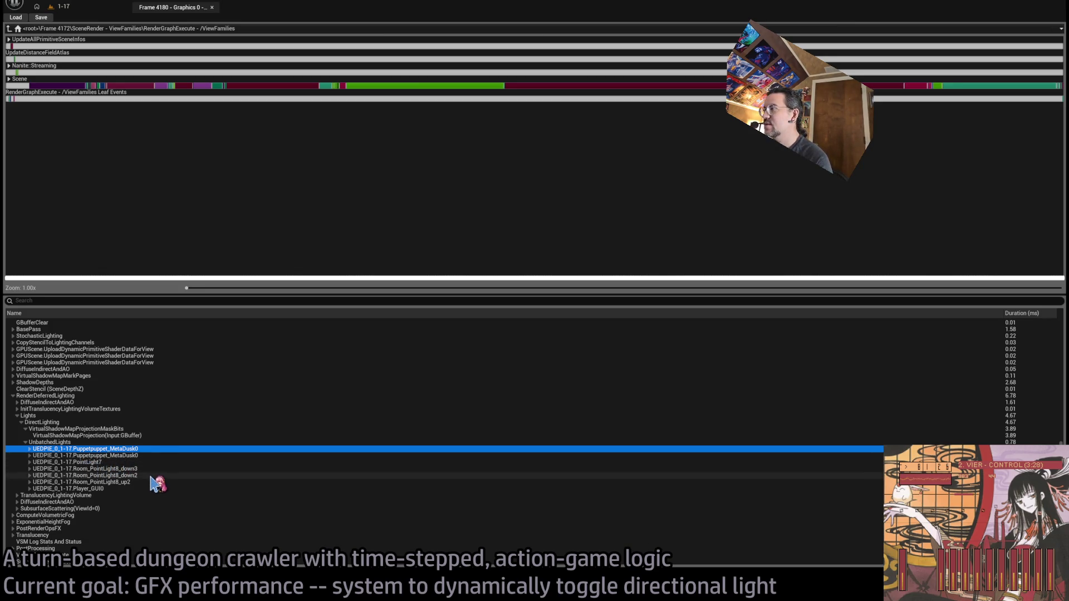
pyautogui.click(148, 471)
pyautogui.click(136, 489)
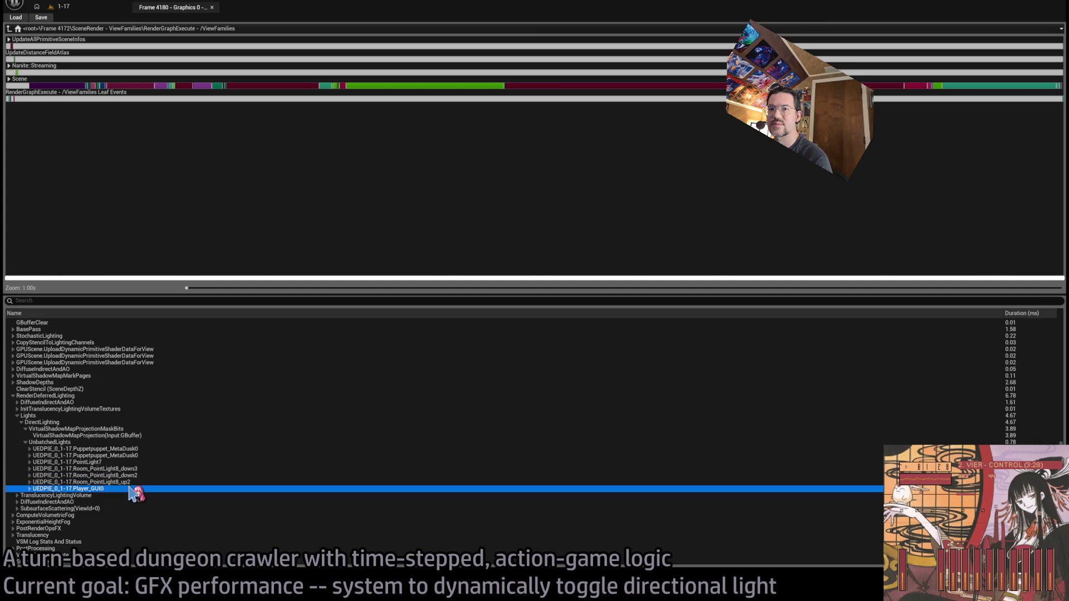
pyautogui.click(134, 450)
pyautogui.click(135, 456)
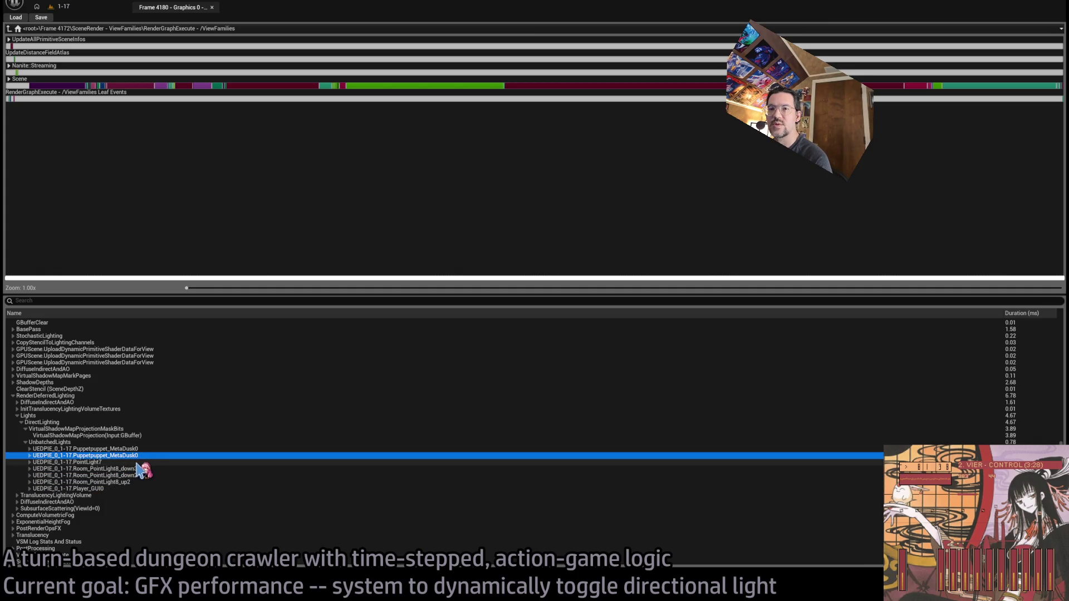
pyautogui.press('Down')
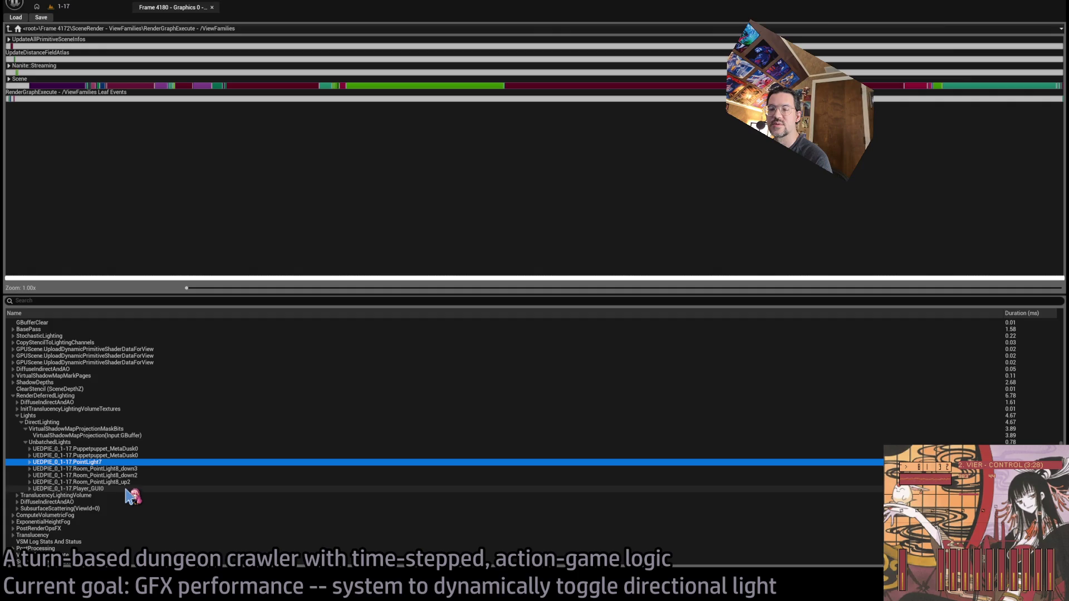
pyautogui.press('Up')
pyautogui.press('Up')
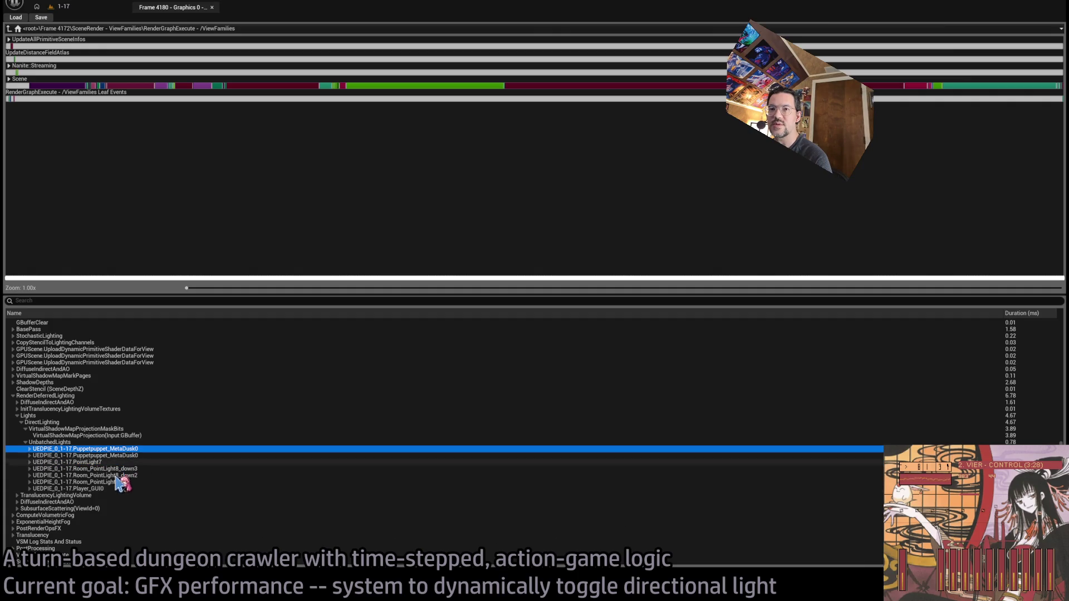
pyautogui.click(112, 488)
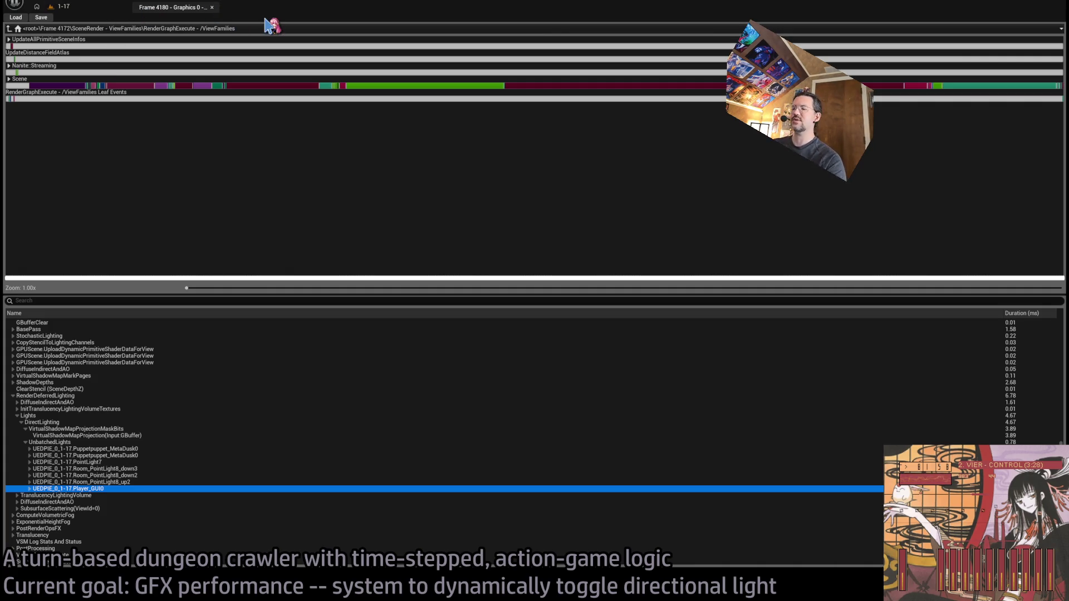
# Bring up the Open Asset finder with Ctrl+P, clearing the previous search
pyautogui.hotkey('ctrl', 'p')
pyautogui.press('Escape')
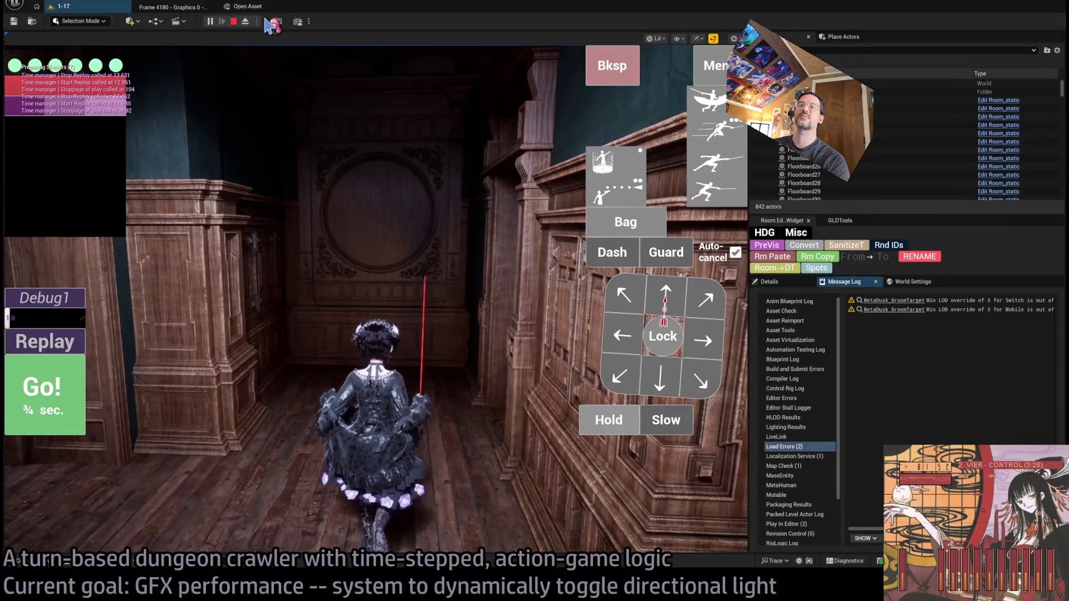
pyautogui.hotkey('ctrl', 'p')
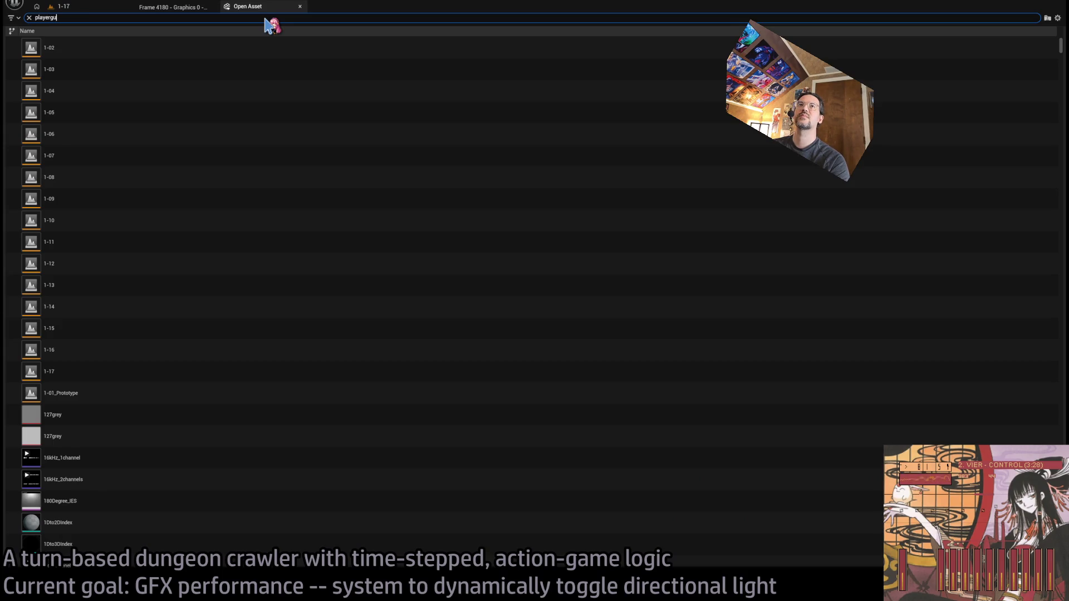
# Open the Player_GUI blueprint from the asset finder
pyautogui.write('i')
pyautogui.click(118, 98)
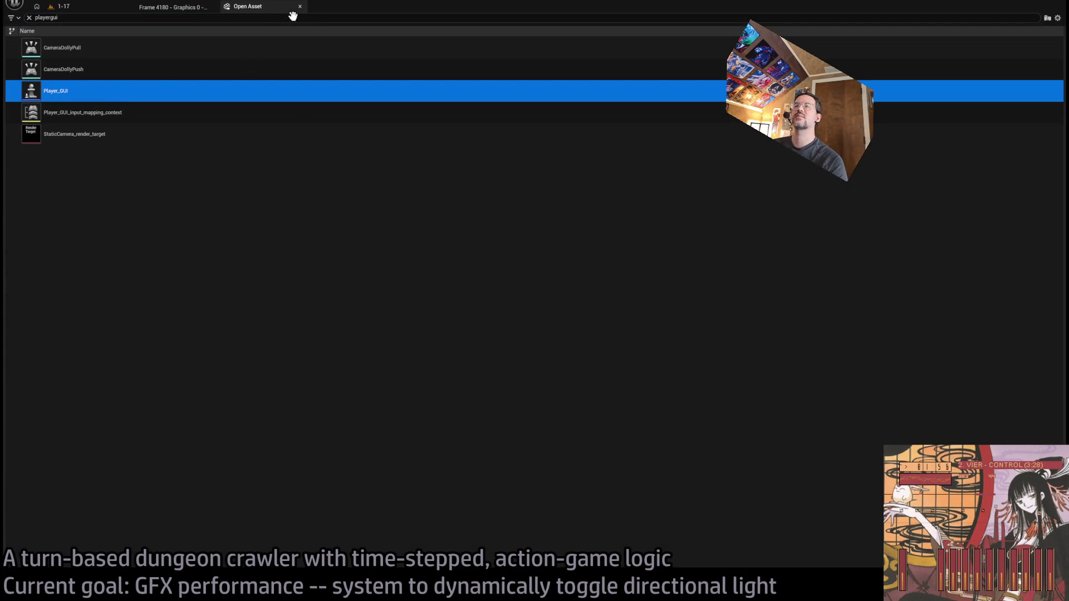
pyautogui.press('Return')
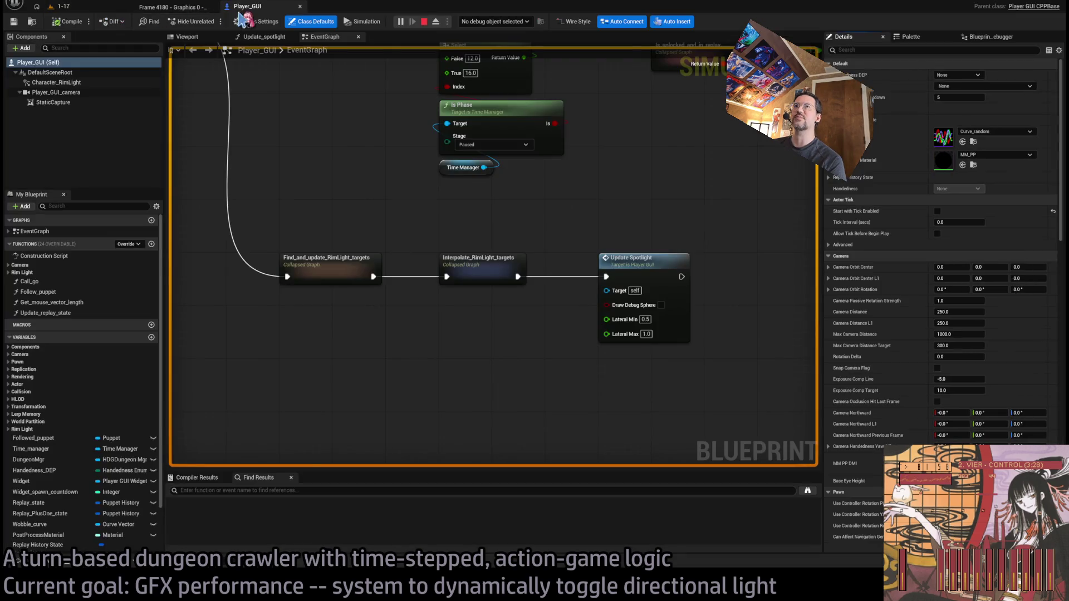
# Inspect Player_GUI's event graph and the Character_RimLight component's light settings
pyautogui.click(69, 8)
pyautogui.click(256, 8)
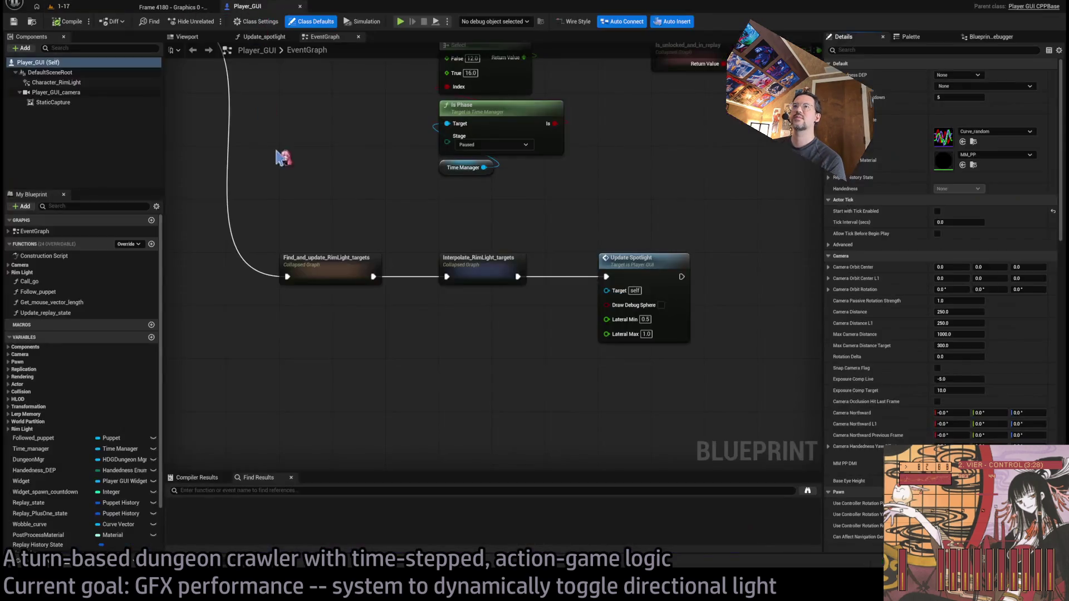
pyautogui.scroll(-2, 374, 233)
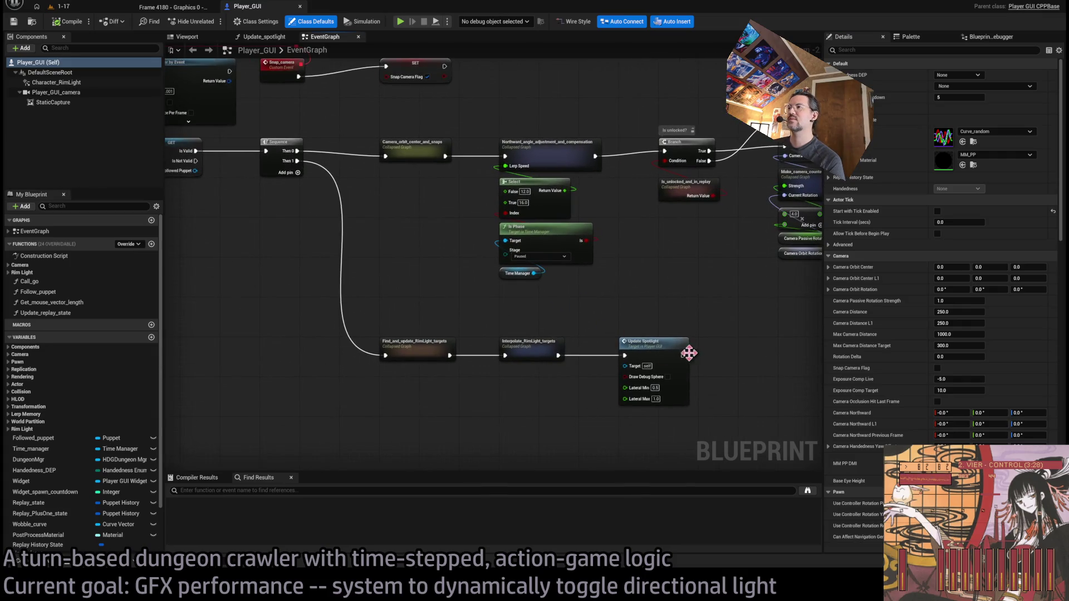
pyautogui.scroll(-3, 619, 301)
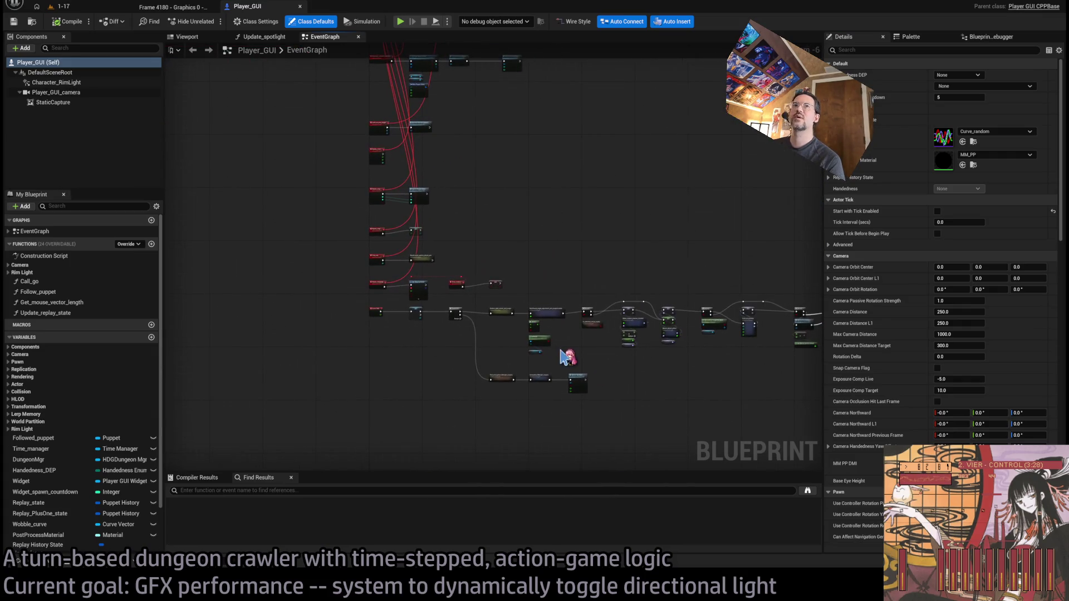
pyautogui.moveTo(533, 364); pyautogui.dragTo(520, 303)
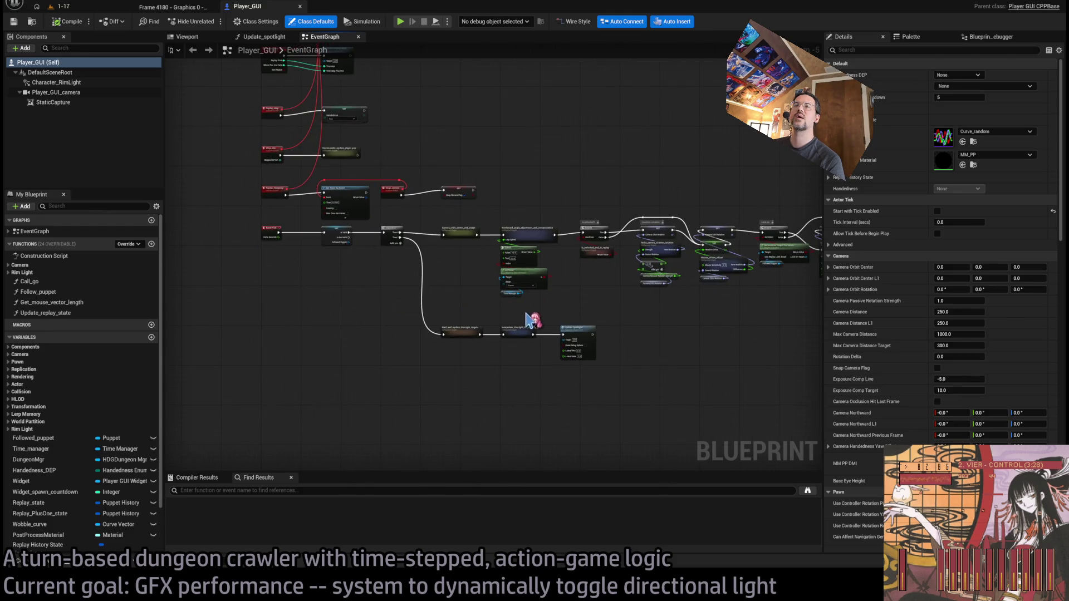
pyautogui.scroll(2, 529, 320)
pyautogui.click(56, 82)
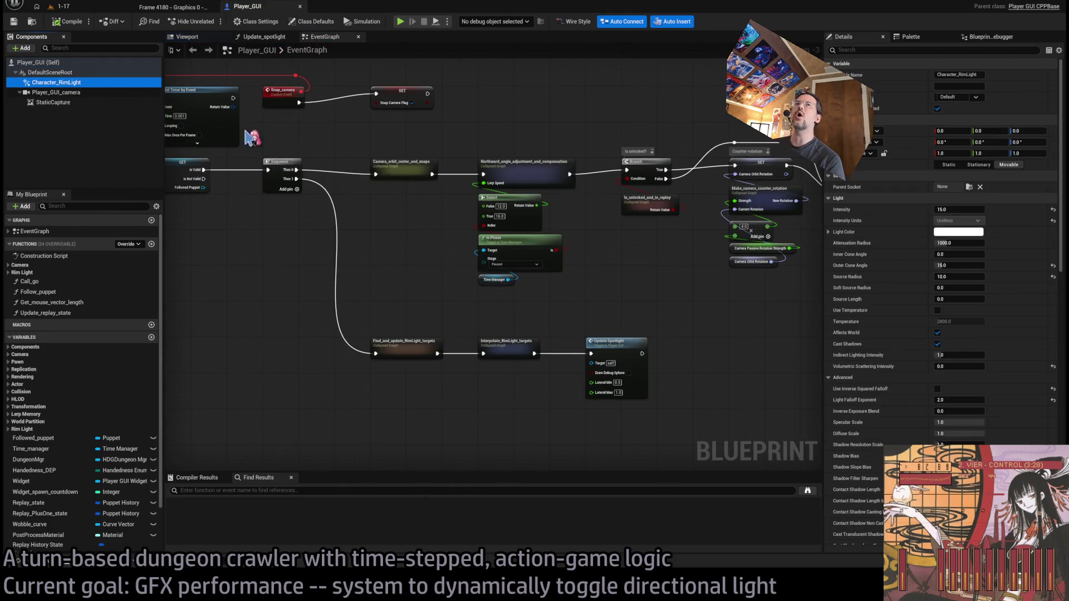
pyautogui.click(169, 8)
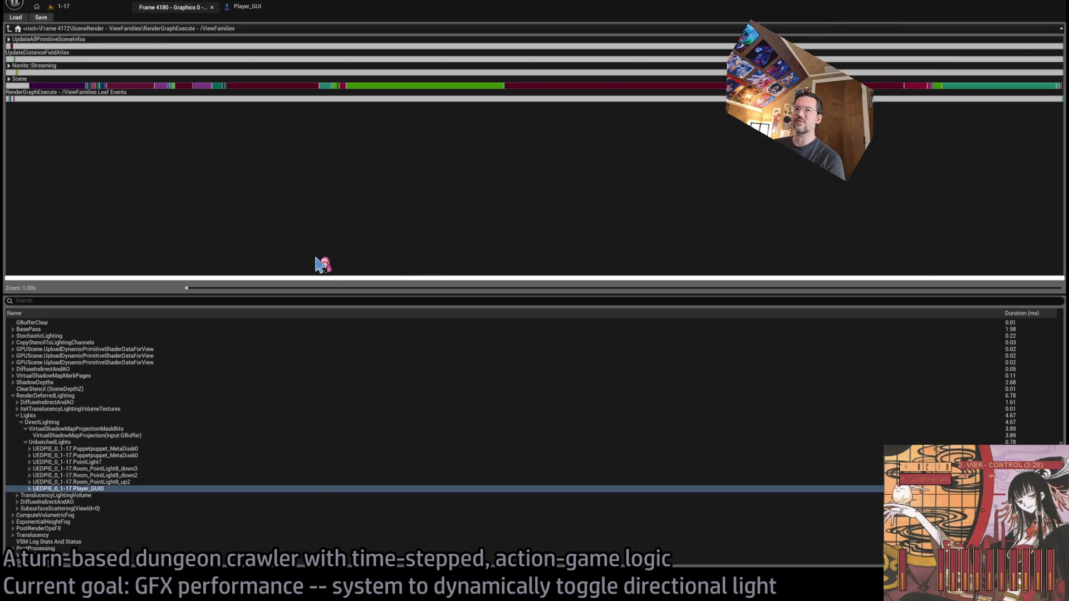
# Recheck unbatched light costs from Room_PointLight8_up2 up through MetaDusk0 and VirtualShadowMapProjection
pyautogui.click(124, 483)
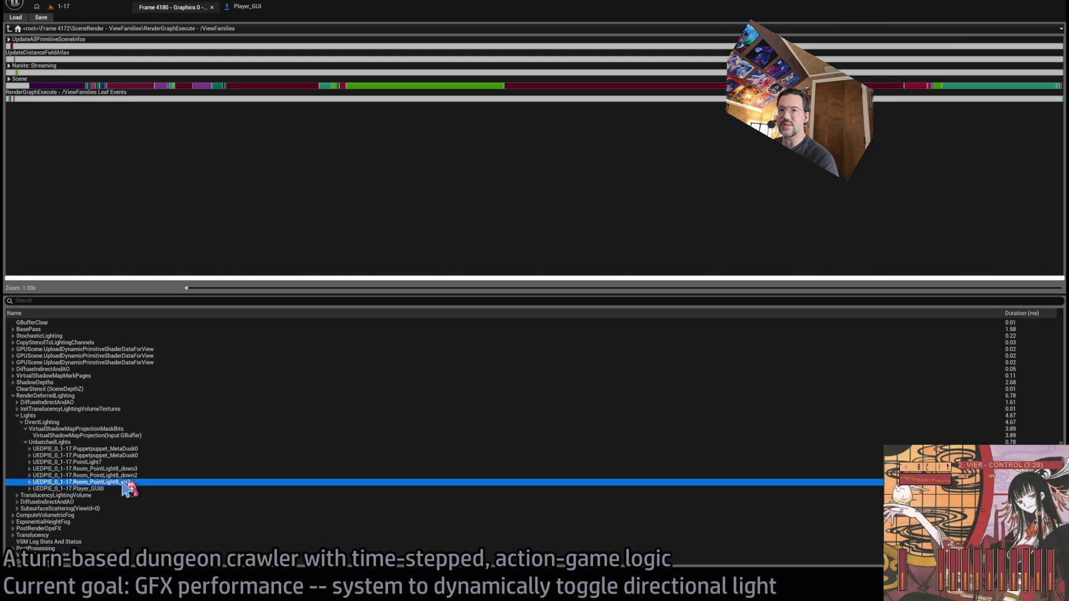
pyautogui.click(143, 477)
pyautogui.click(147, 469)
pyautogui.click(145, 462)
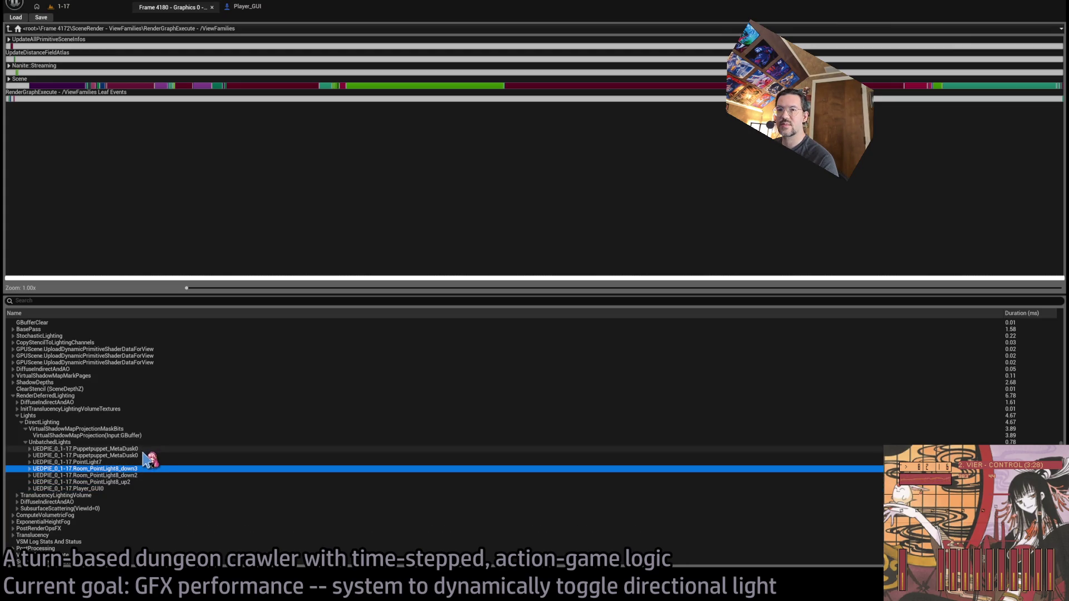
pyautogui.click(142, 456)
pyautogui.click(132, 437)
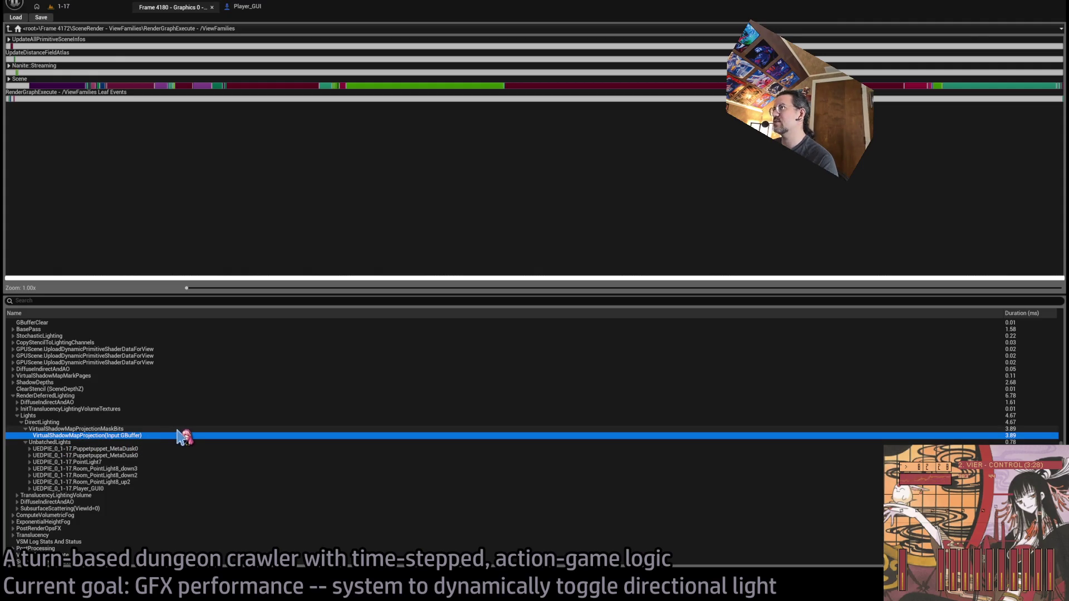
# Start play-in-editor in the 1-17 level, then bring up the browser's Twitch page
pyautogui.click(62, 6)
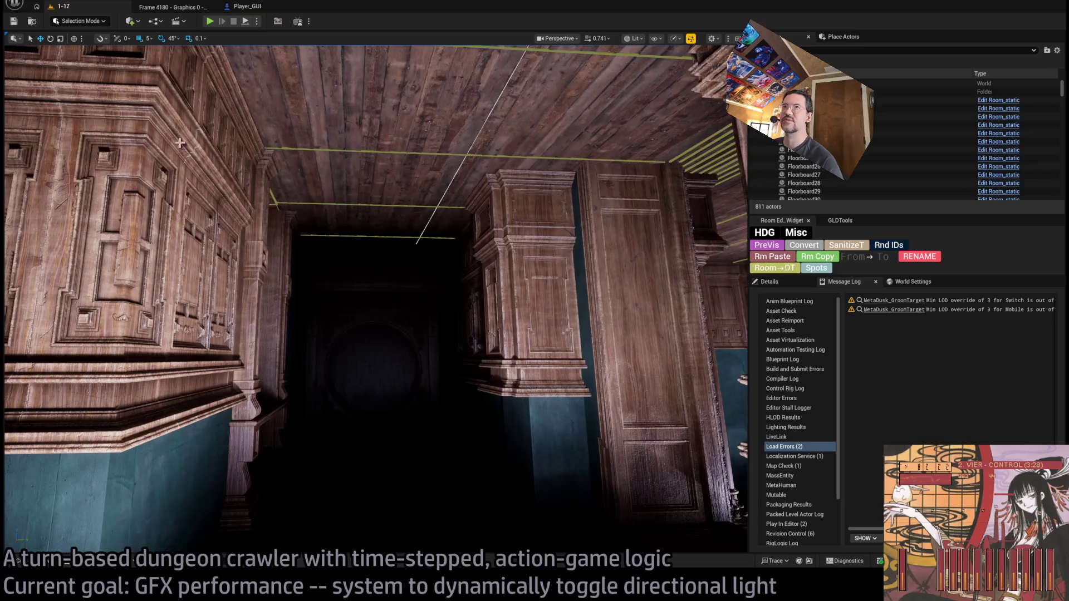
pyautogui.hotkey('alt', 'p')
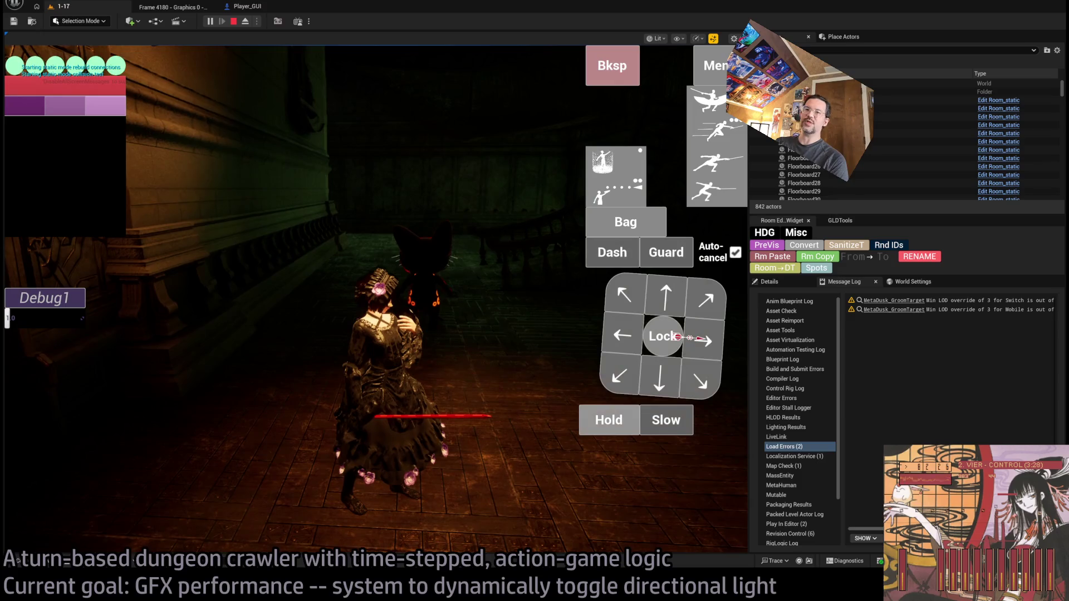
pyautogui.hotkey('alt', 'Tab')
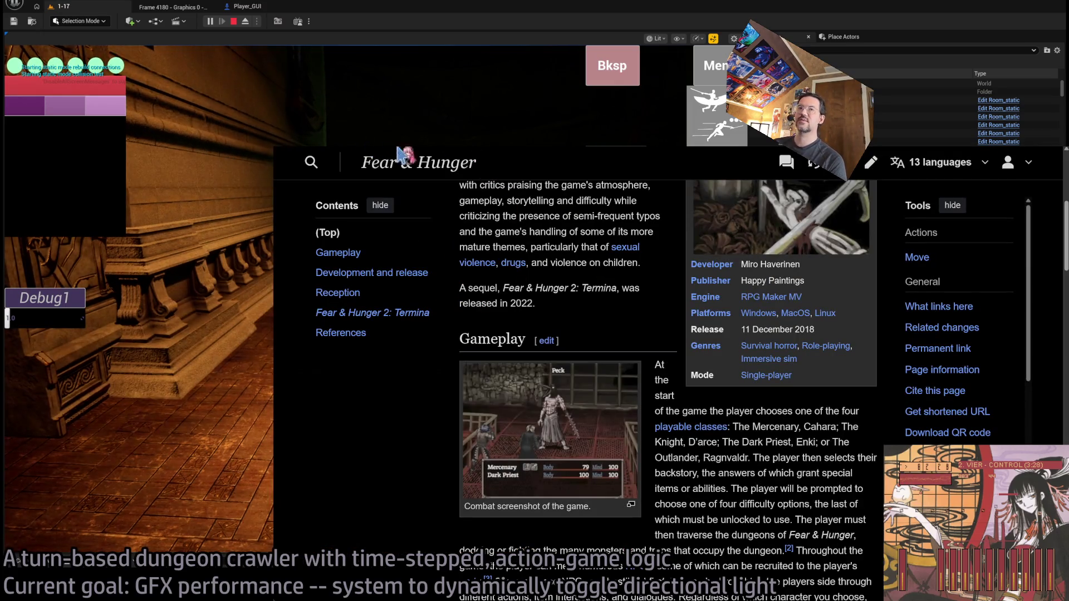
pyautogui.hotkey('ctrl', 'Tab')
# Search Twitch for the chatter's channel name
pyautogui.click(636, 157)
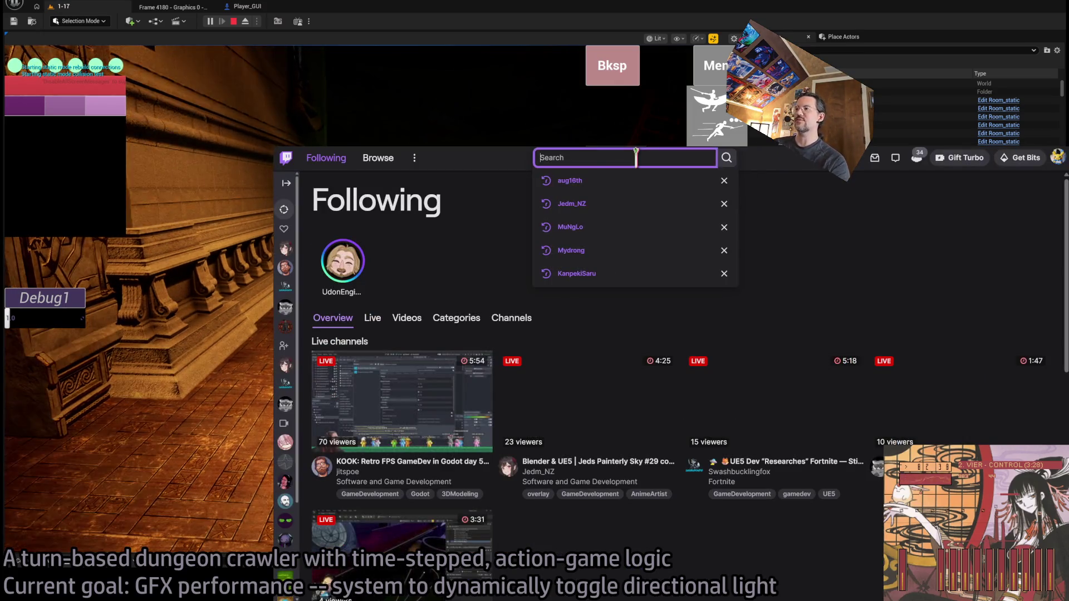
pyautogui.write('brightsidemovement')
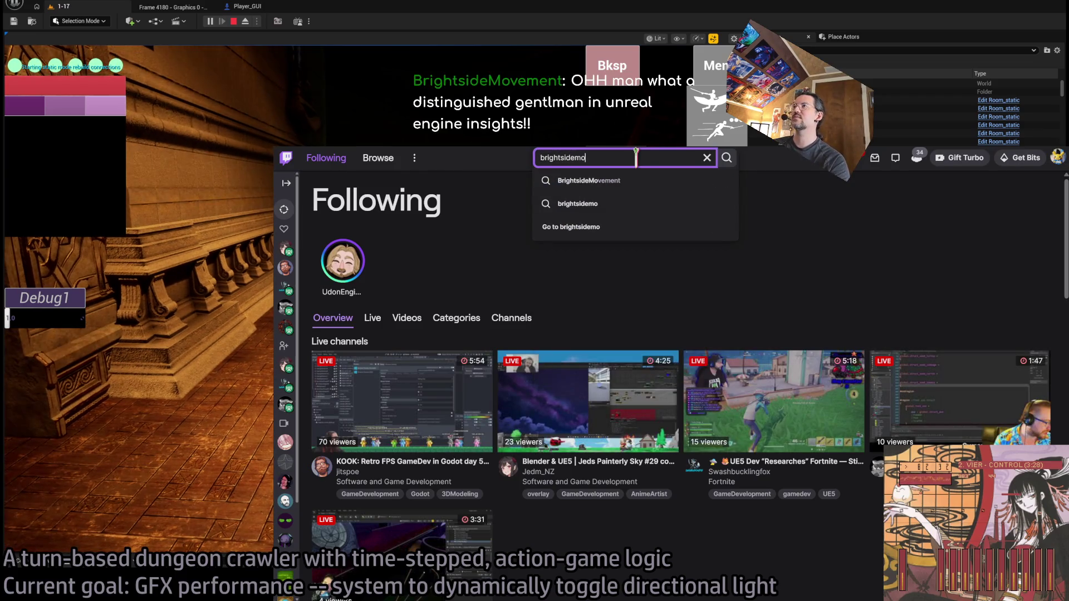
pyautogui.click(618, 181)
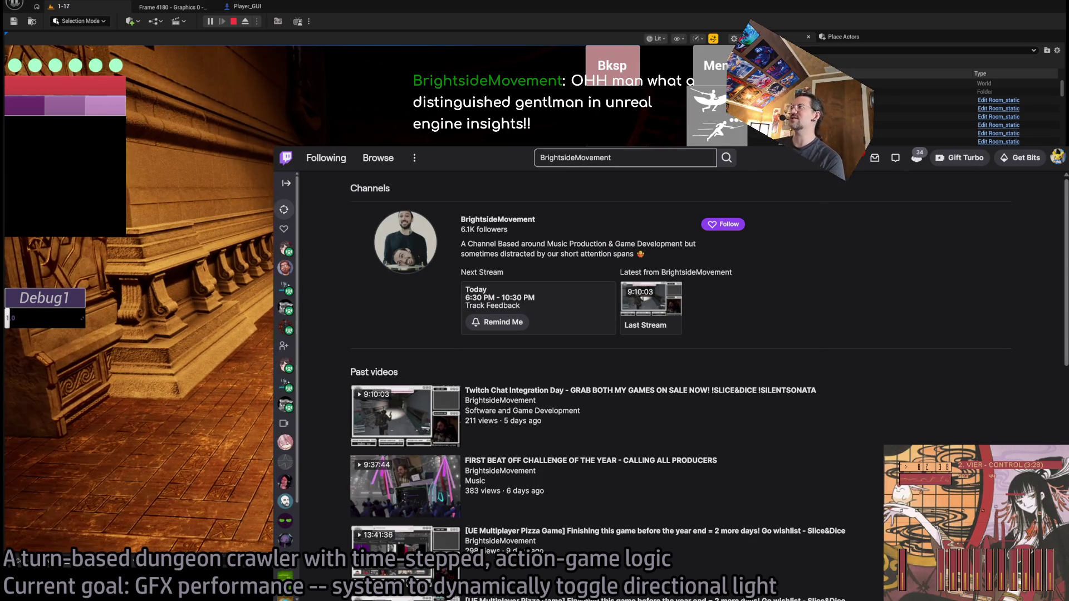
# Glance at the Unreal Editor tabs, then open the chatter's channel from the search results
pyautogui.click(253, 10)
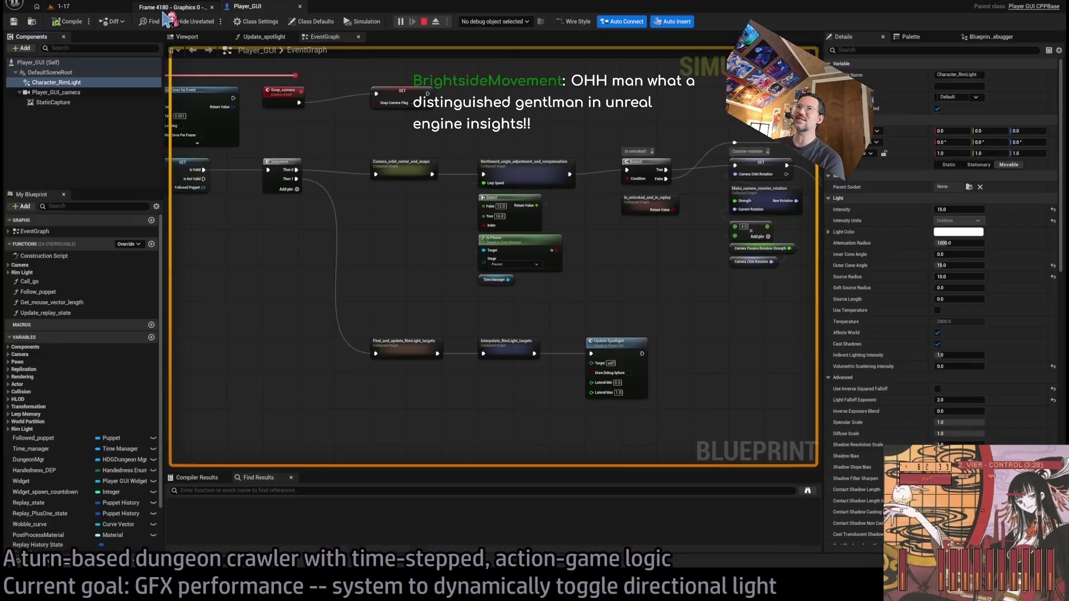
pyautogui.click(169, 7)
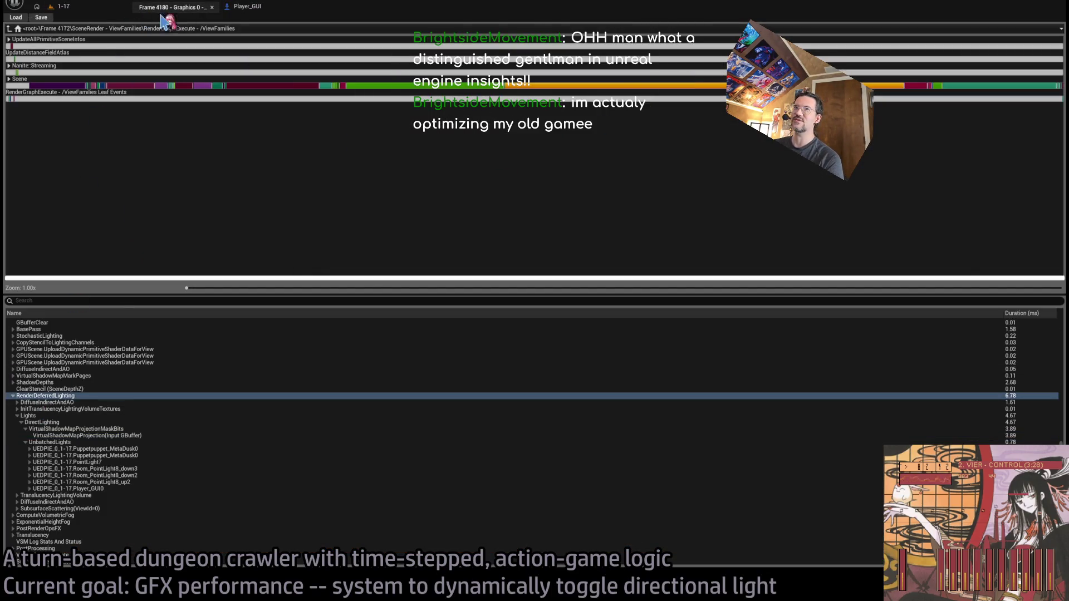
pyautogui.click(62, 6)
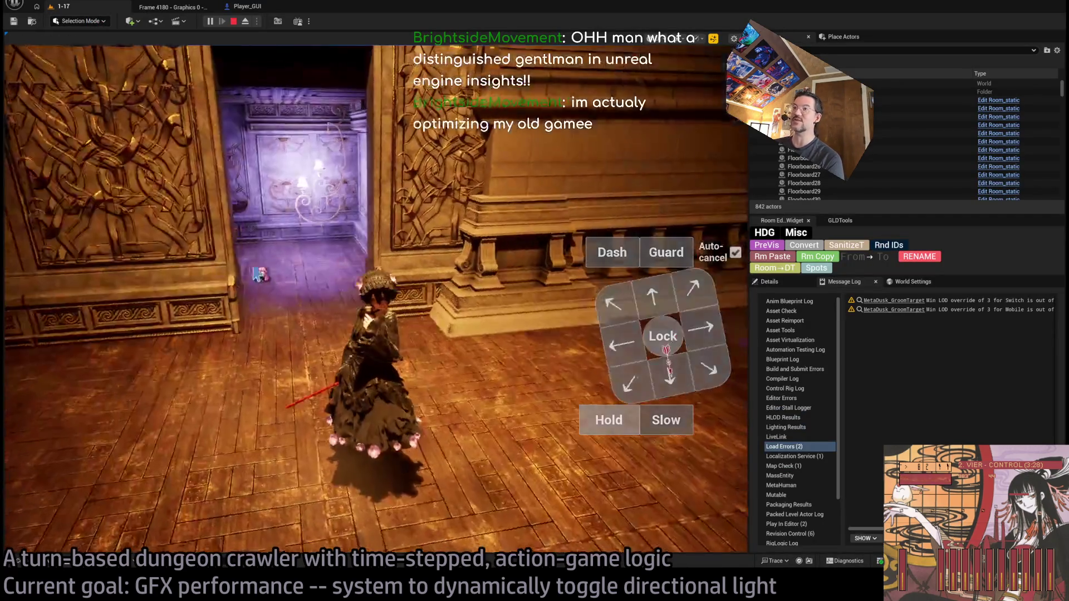
pyautogui.hotkey('alt', 'Tab')
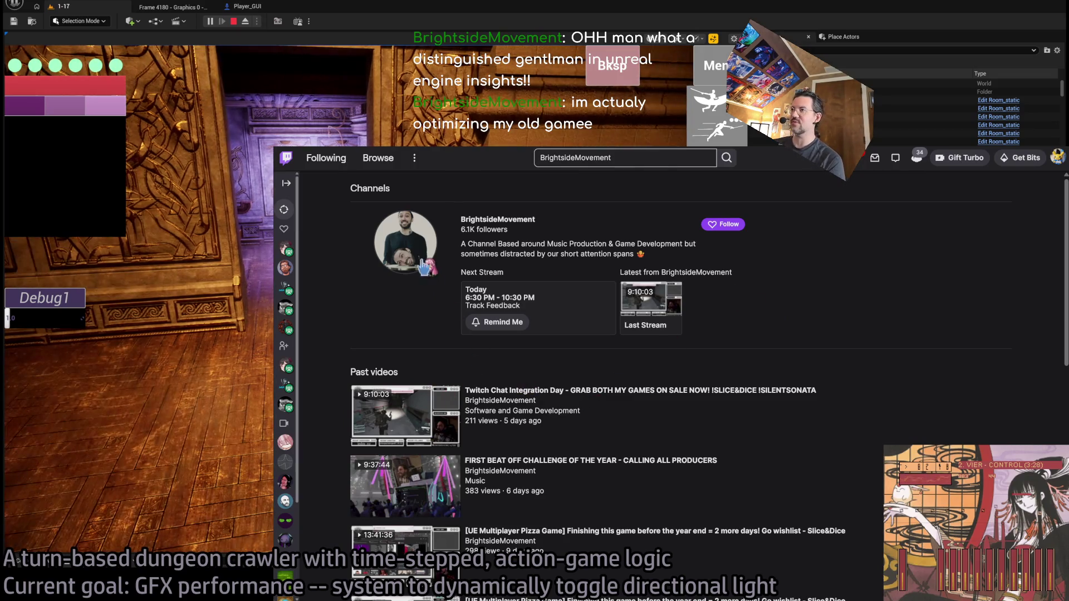
pyautogui.click(489, 222)
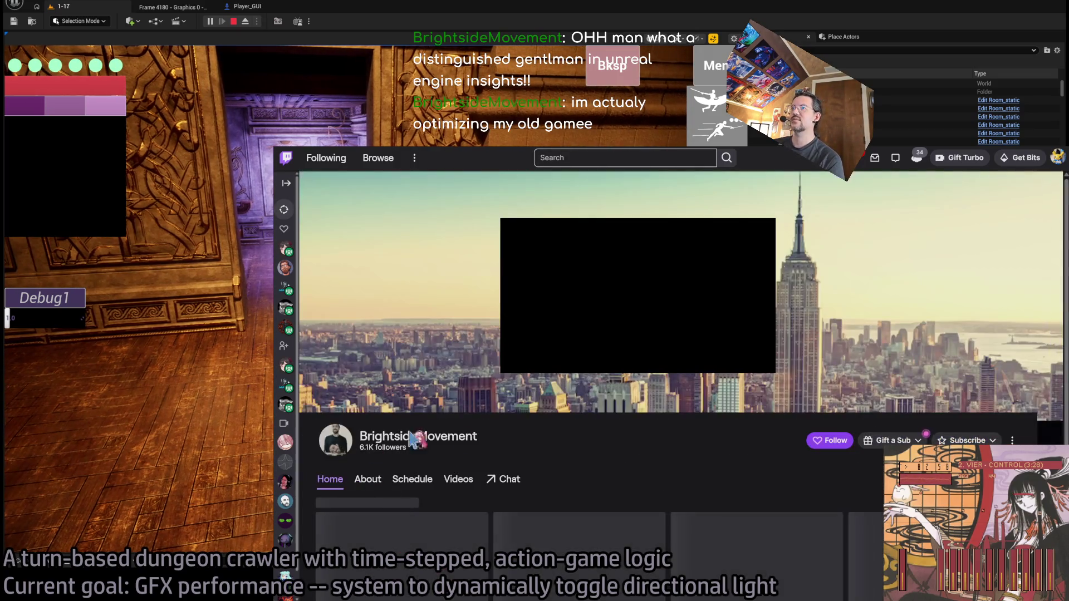
# Filter the channel's Videos to Past Broadcasts and open 'Twitch Chat Integration Day'
pyautogui.scroll(-2, 604, 373)
pyautogui.scroll(-3, 612, 368)
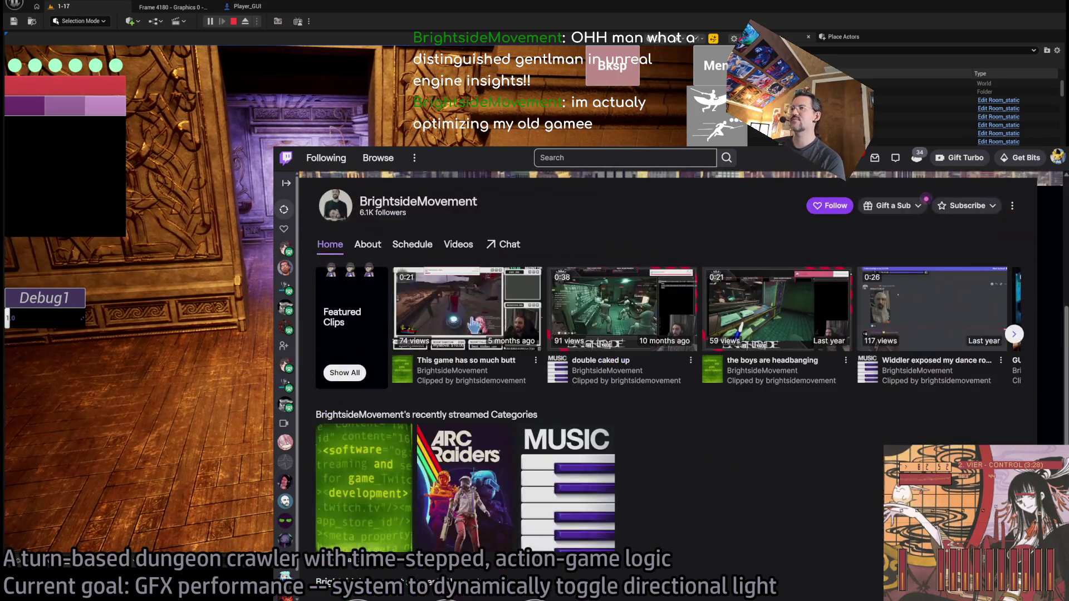
pyautogui.click(458, 245)
pyautogui.click(370, 271)
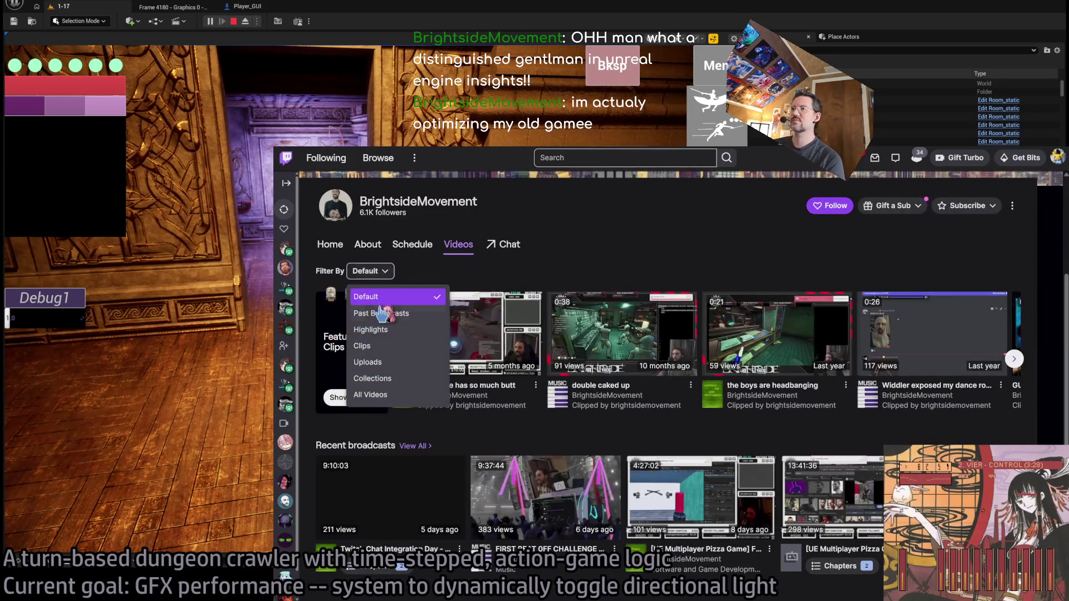
pyautogui.click(397, 315)
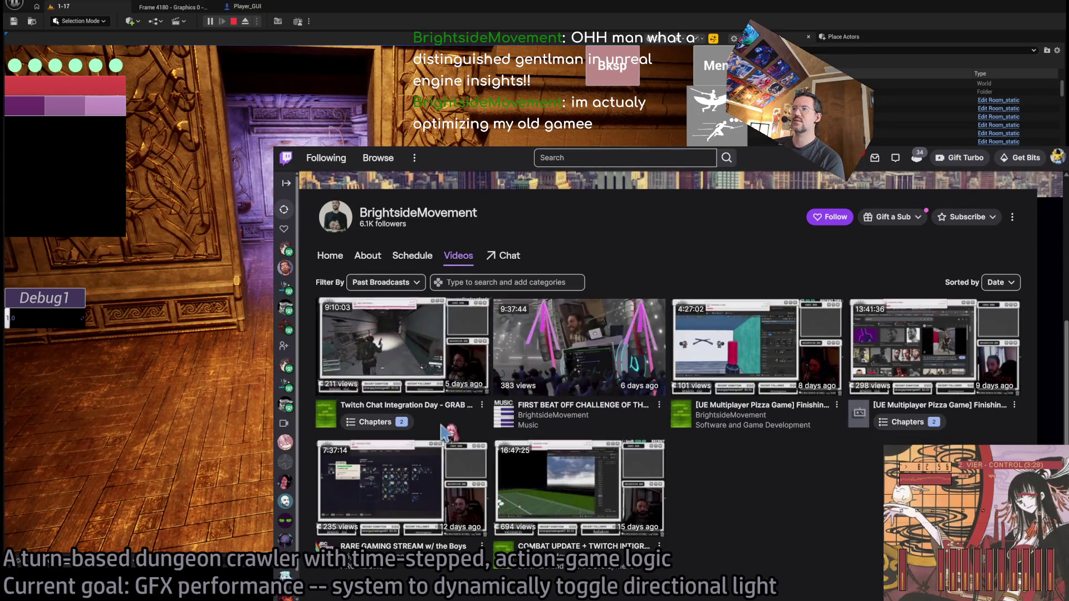
pyautogui.scroll(3, 578, 320)
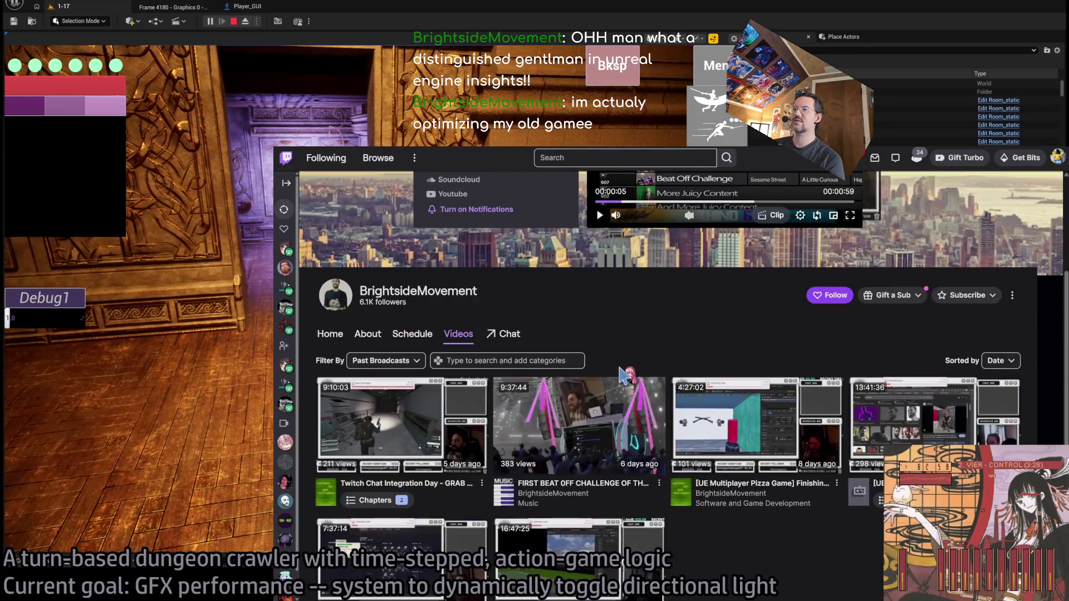
pyautogui.scroll(-1, 579, 320)
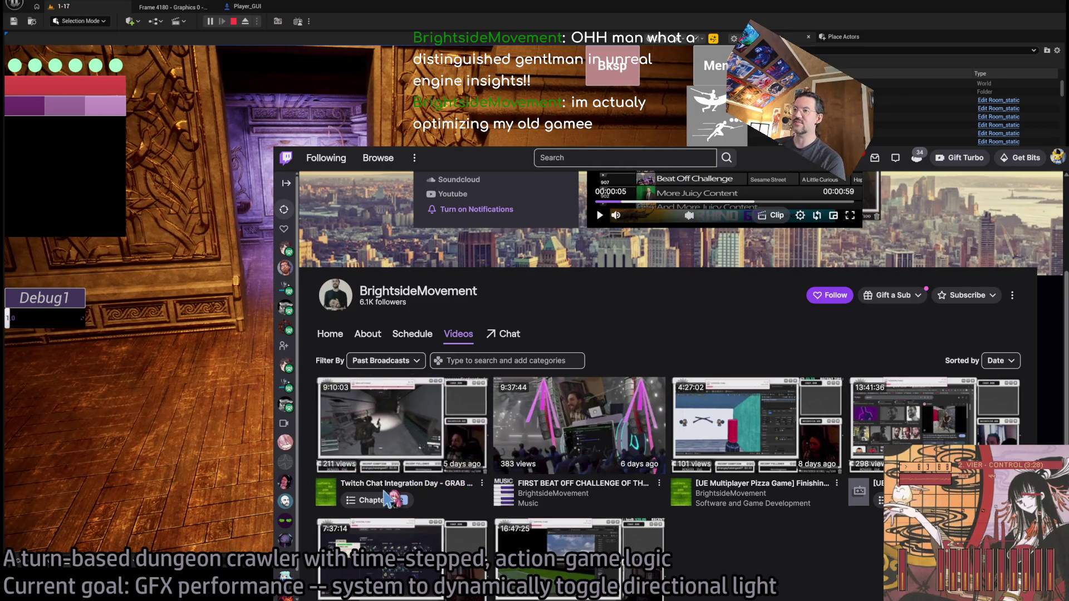
pyautogui.click(409, 433)
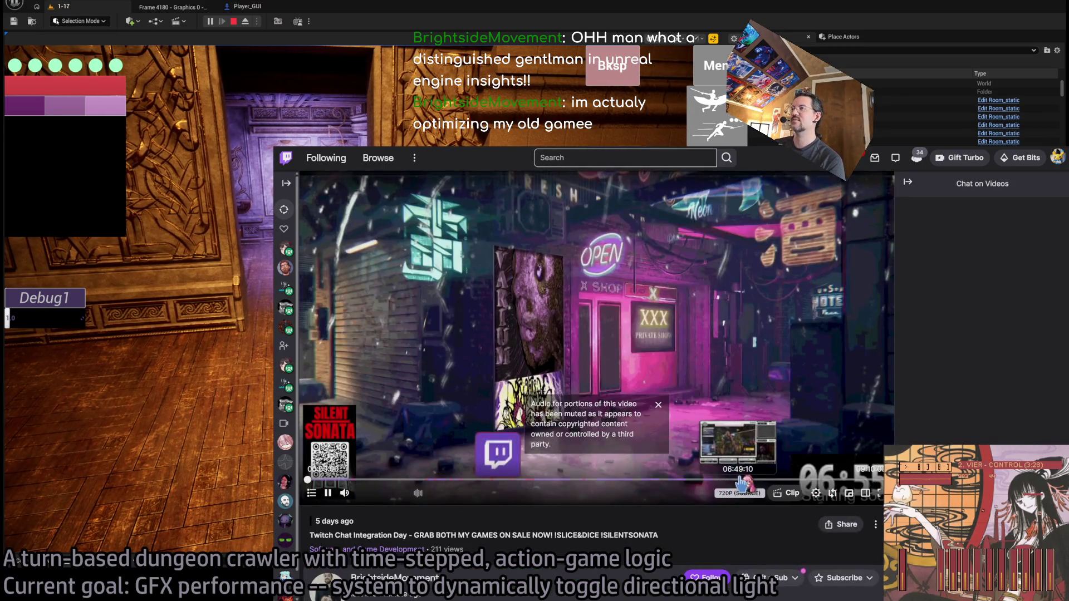
# Skim the broadcast at several points including 01:40:12, then return to the running game
pyautogui.click(742, 480)
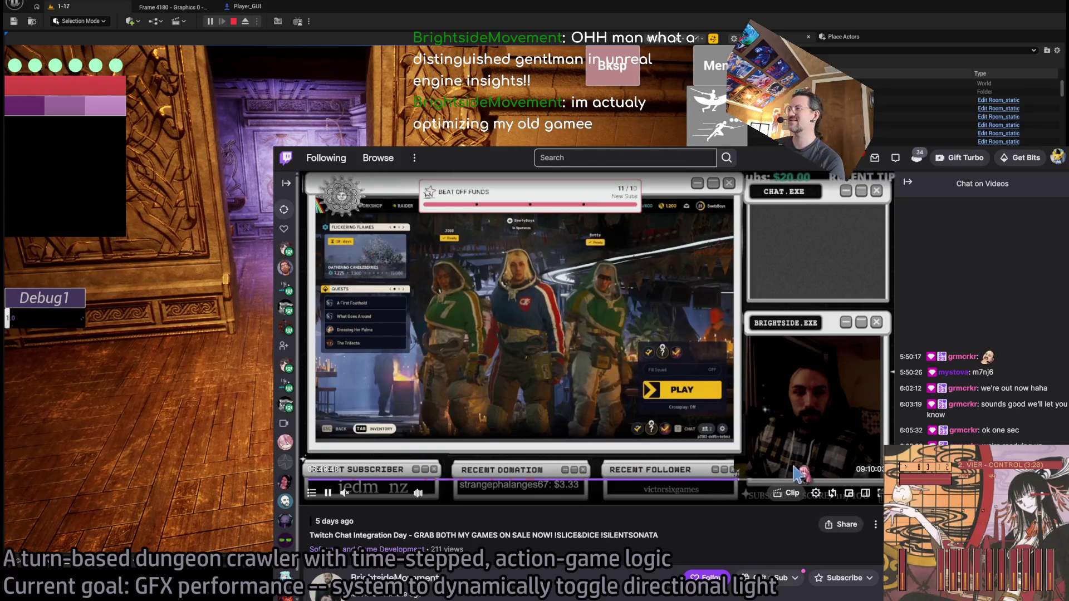
pyautogui.click(810, 481)
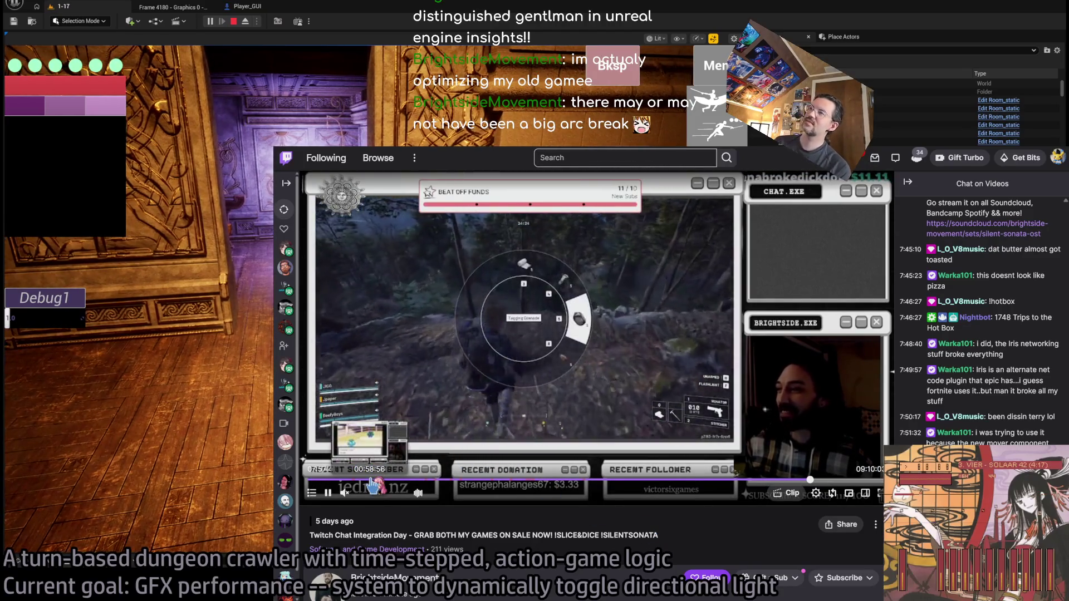
pyautogui.click(413, 483)
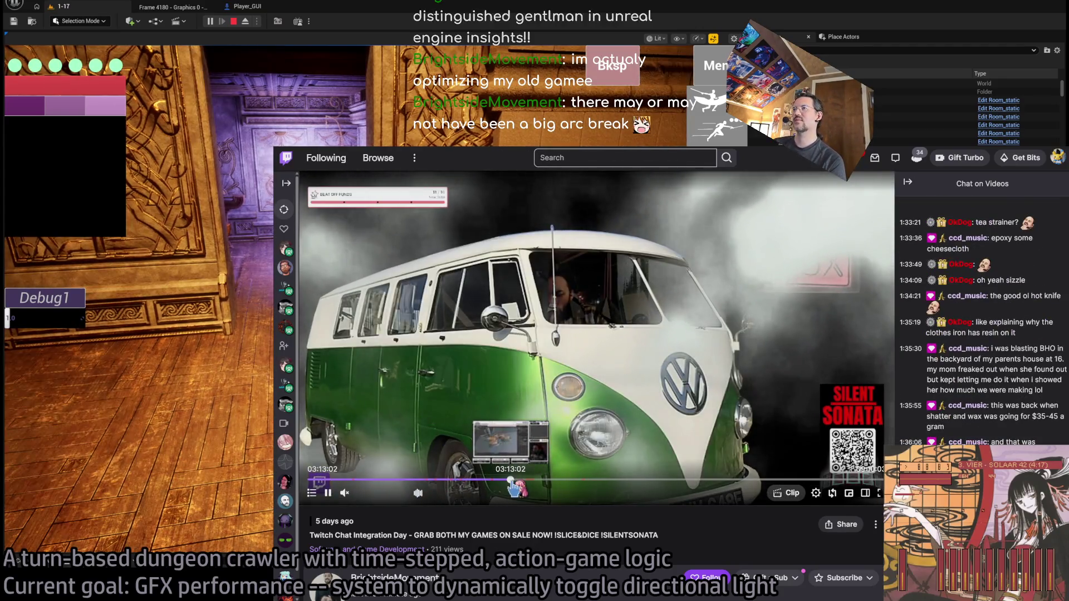
pyautogui.click(590, 482)
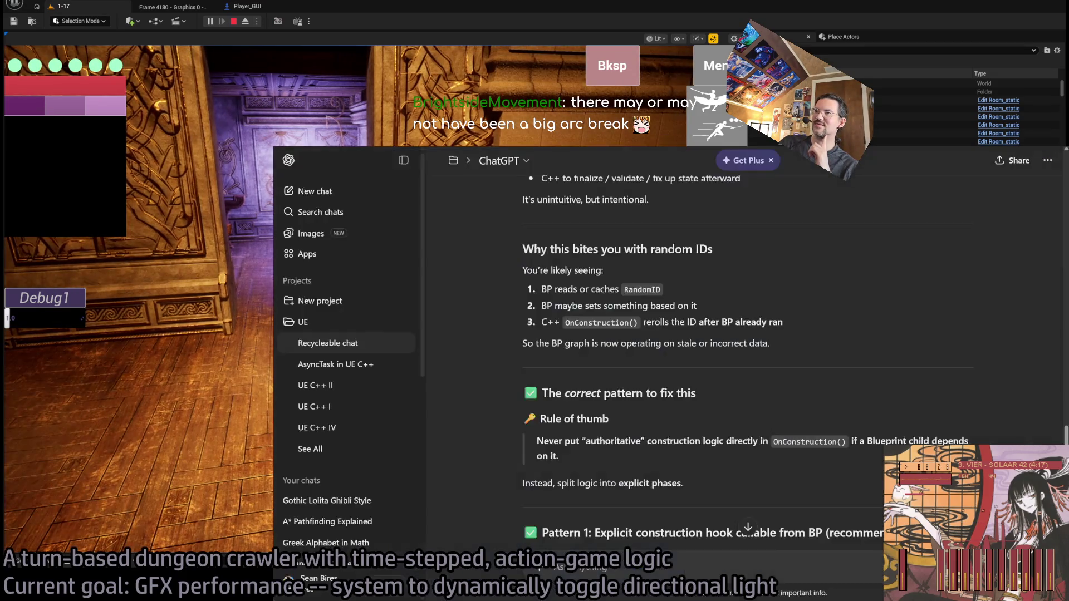
pyautogui.hotkey('alt', 'Tab')
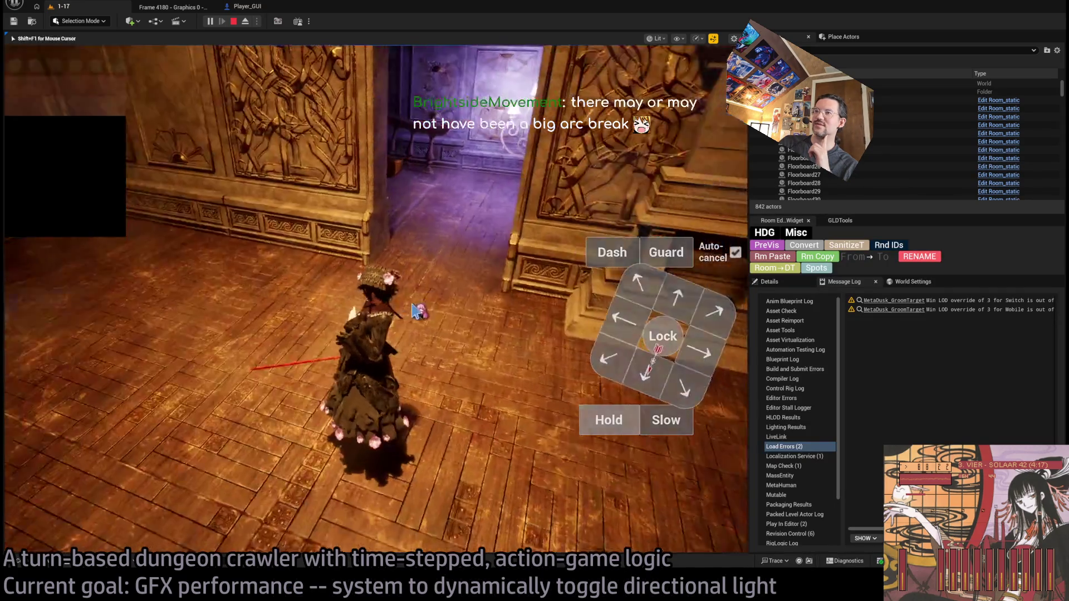
pyautogui.click(415, 311)
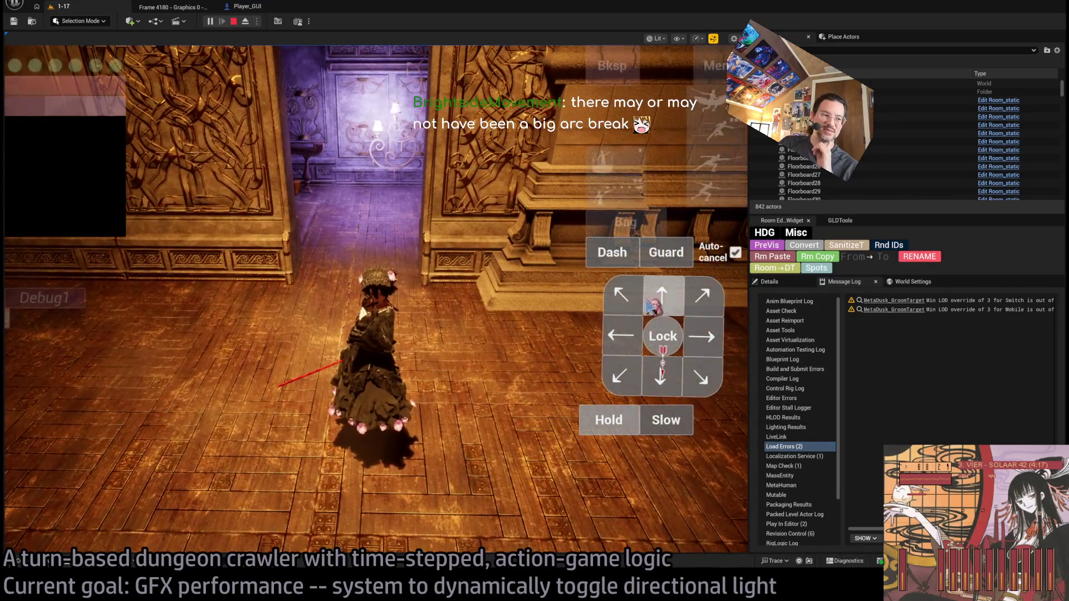
# Walk the character through the staircase room into the bright windowed room
pyautogui.click(662, 295)
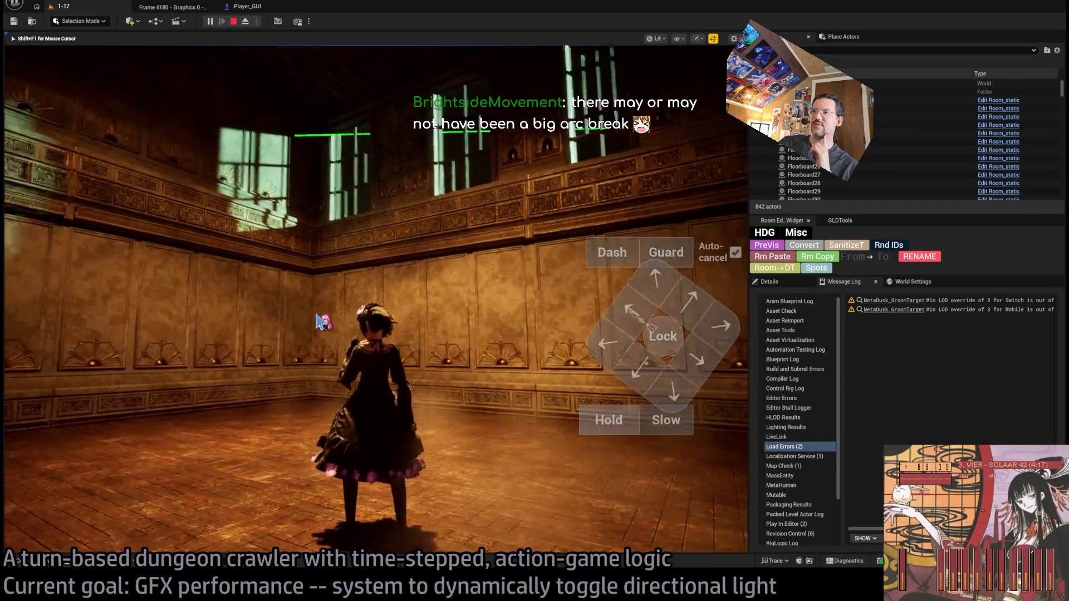
pyautogui.click(317, 318)
pyautogui.click(243, 306)
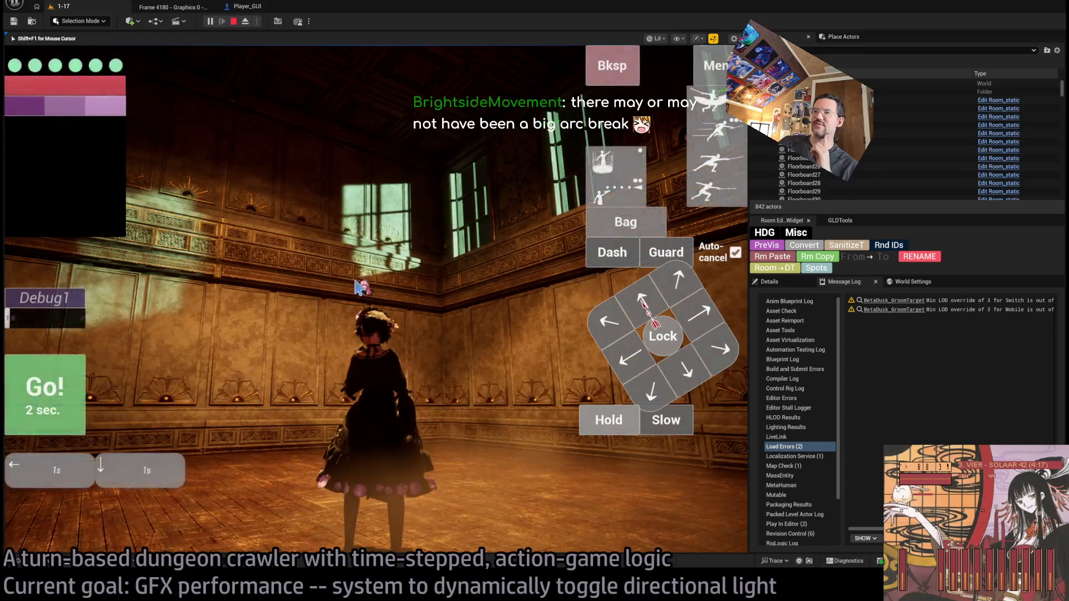
pyautogui.click(368, 287)
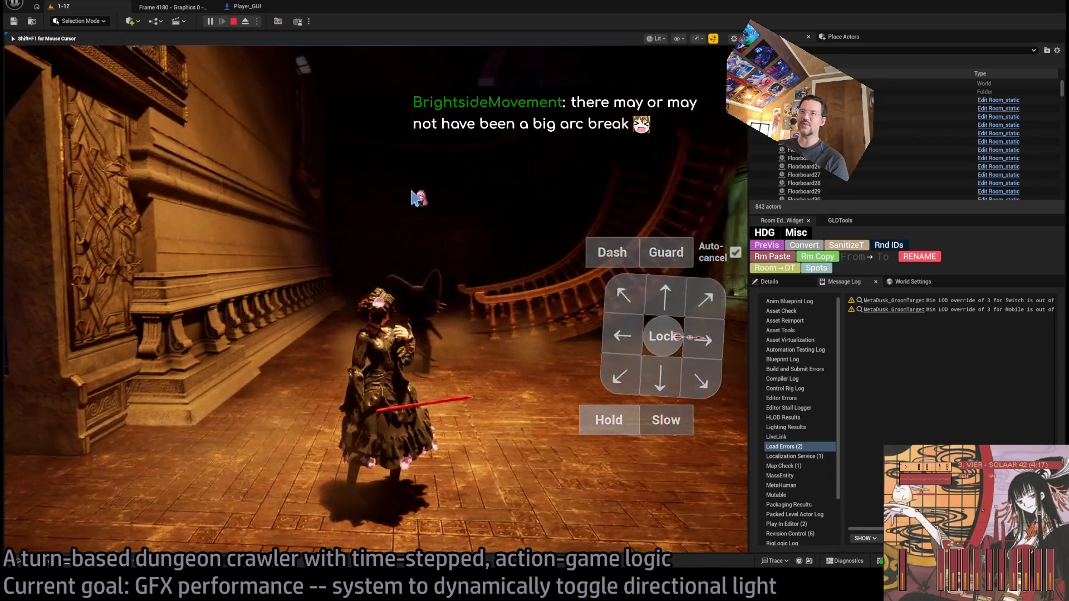
pyautogui.click(412, 196)
pyautogui.click(573, 197)
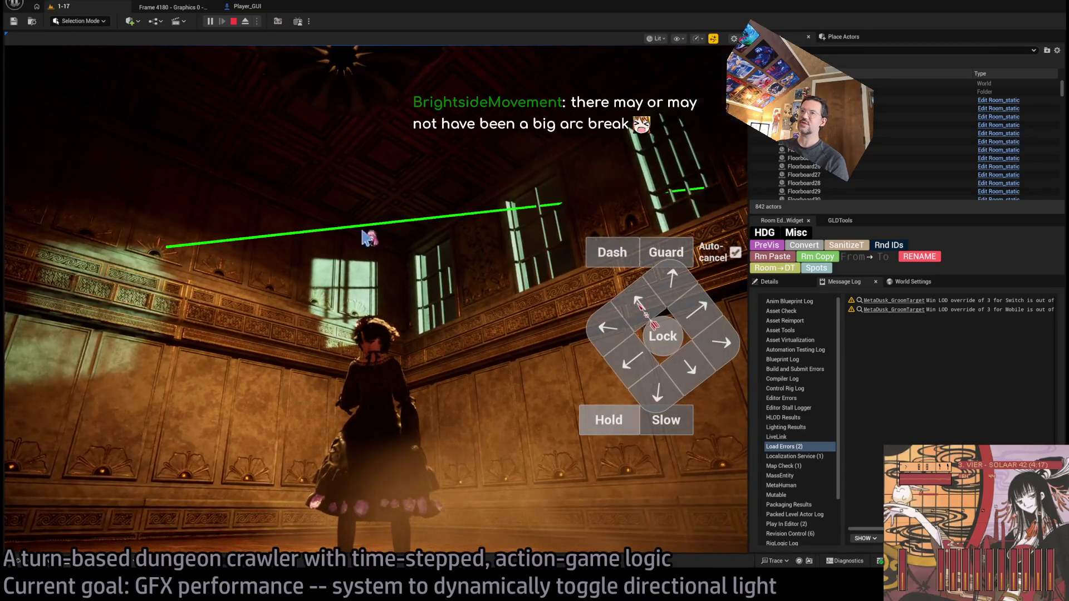
# Turn the character, queue further moves including the two-hit combo, and run them
pyautogui.click(367, 238)
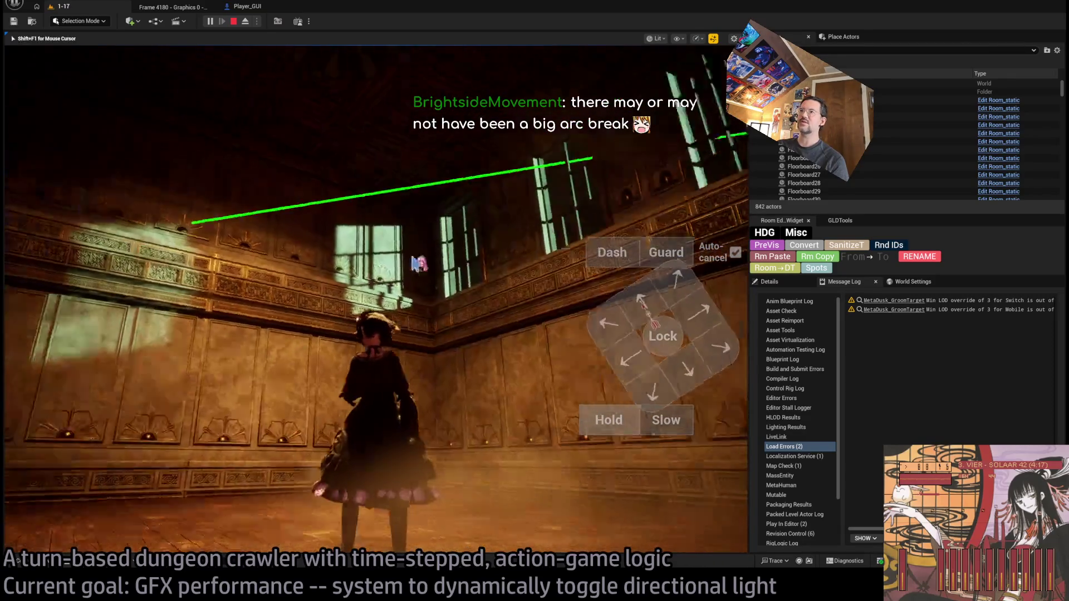
pyautogui.click(415, 263)
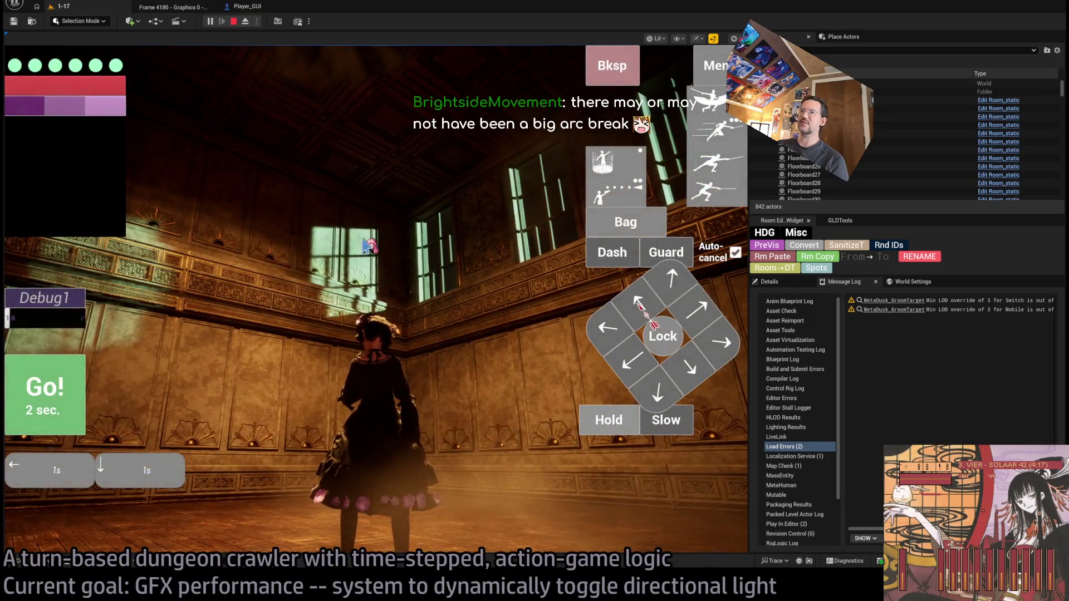
pyautogui.click(366, 245)
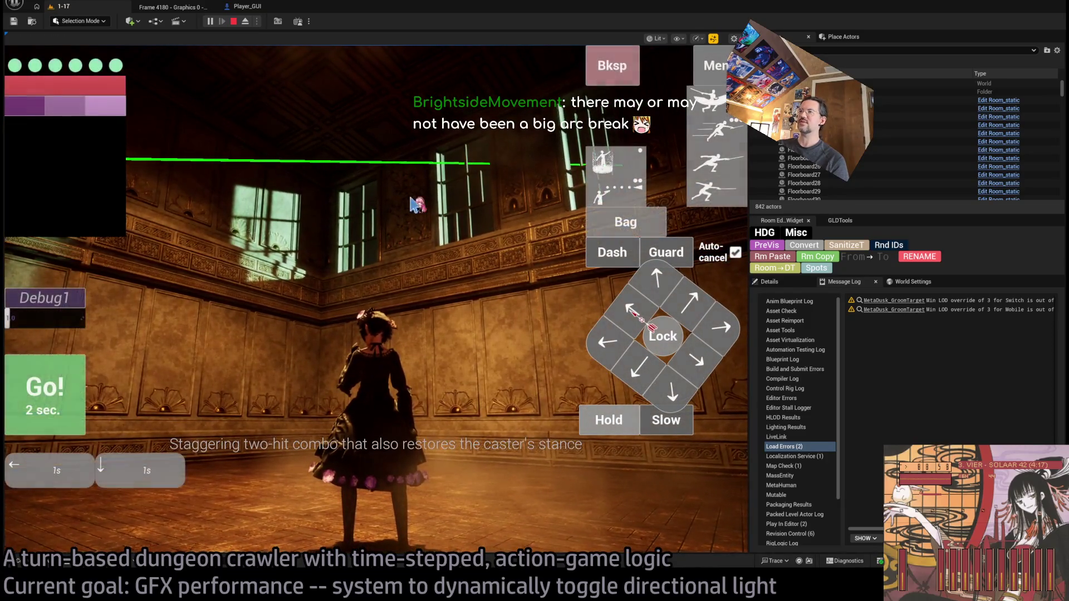
pyautogui.click(424, 211)
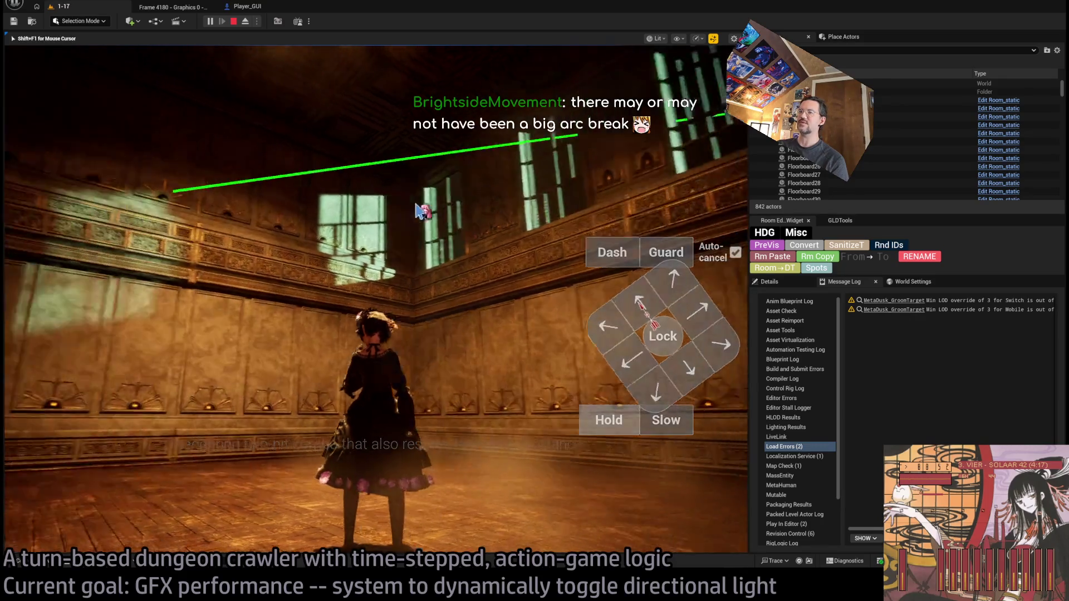
pyautogui.click(446, 236)
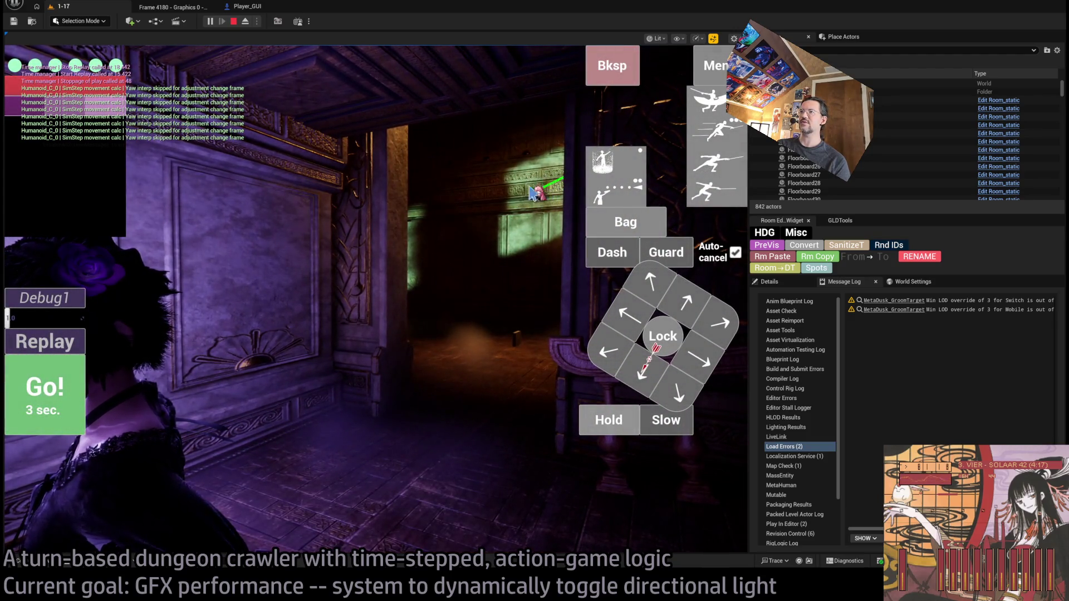
pyautogui.click(506, 284)
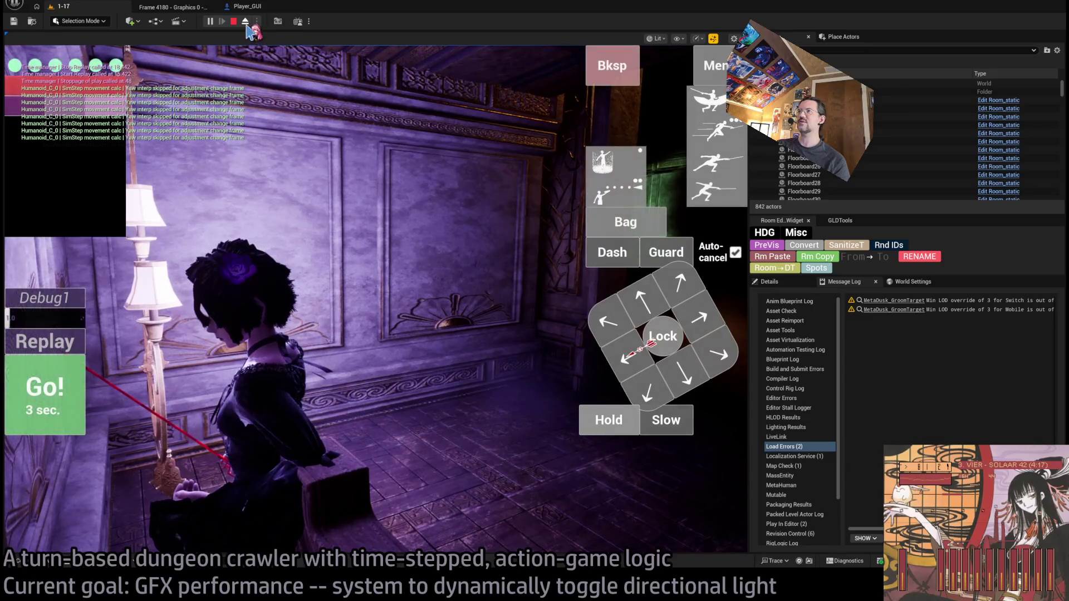
# Switch between free editor camera and possessed character several times, then replay the recorded moves twice
pyautogui.click(245, 24)
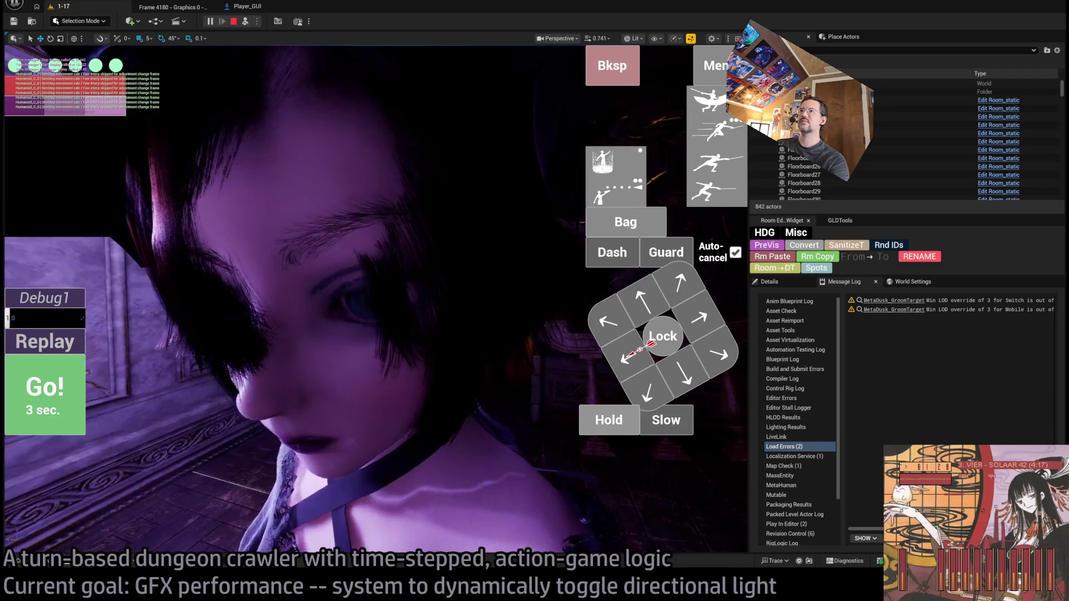
pyautogui.click(245, 22)
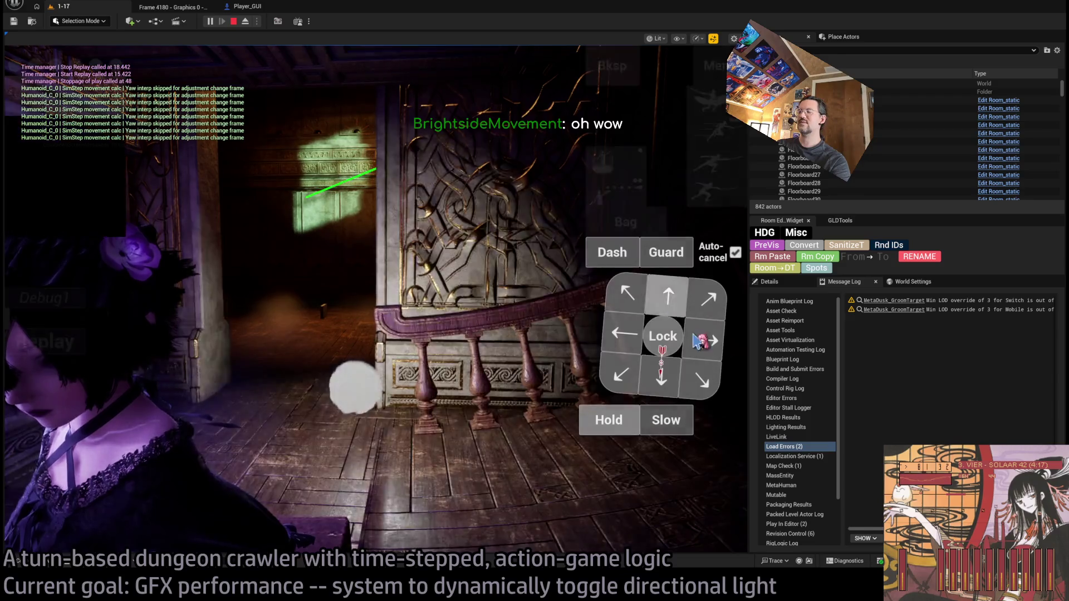
pyautogui.click(68, 387)
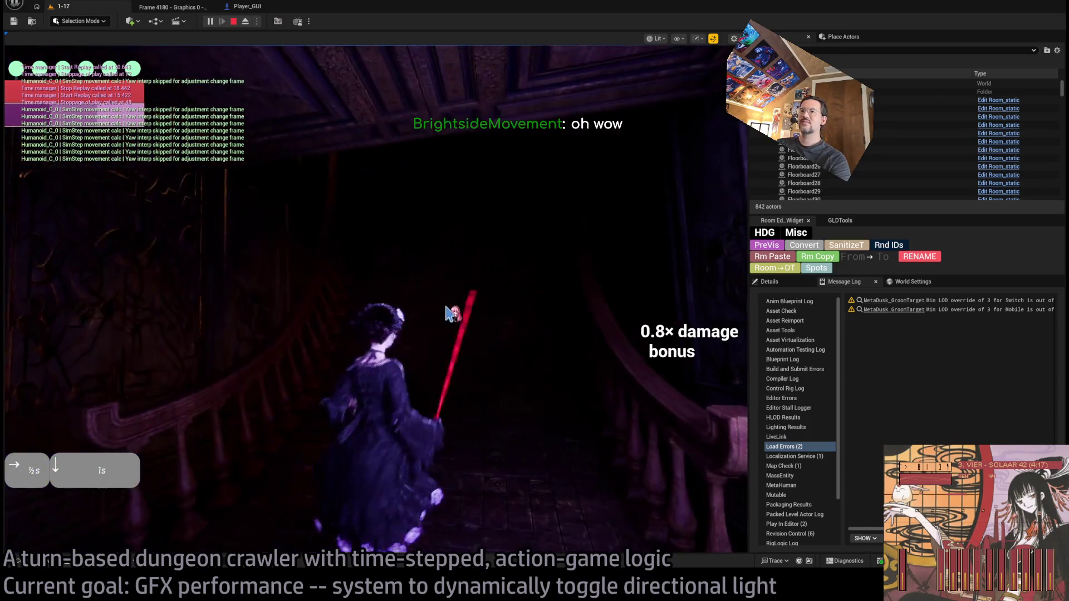
pyautogui.click(591, 324)
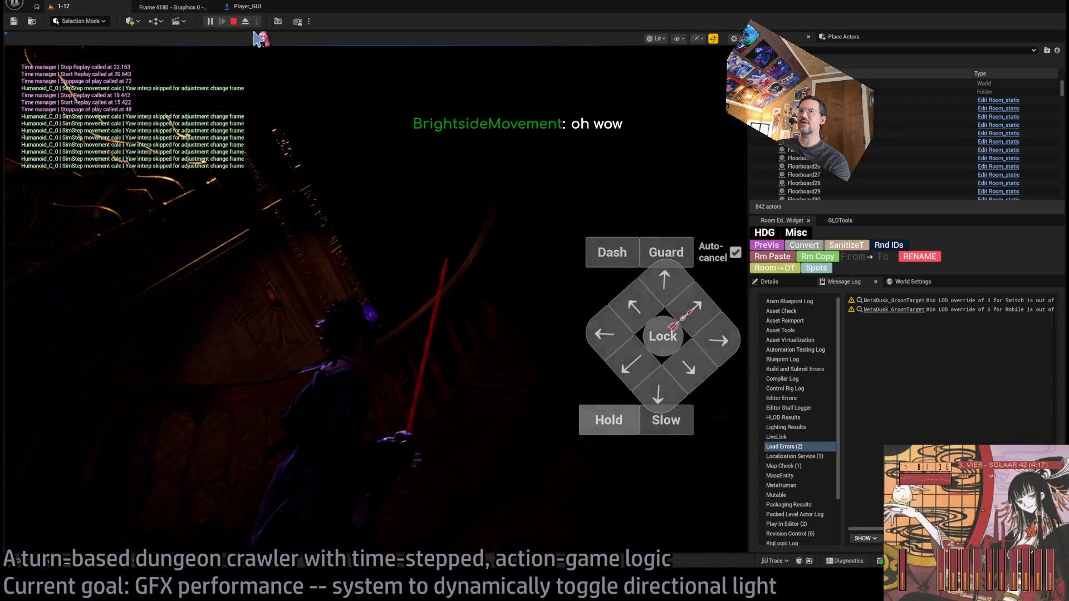
pyautogui.press('F8')
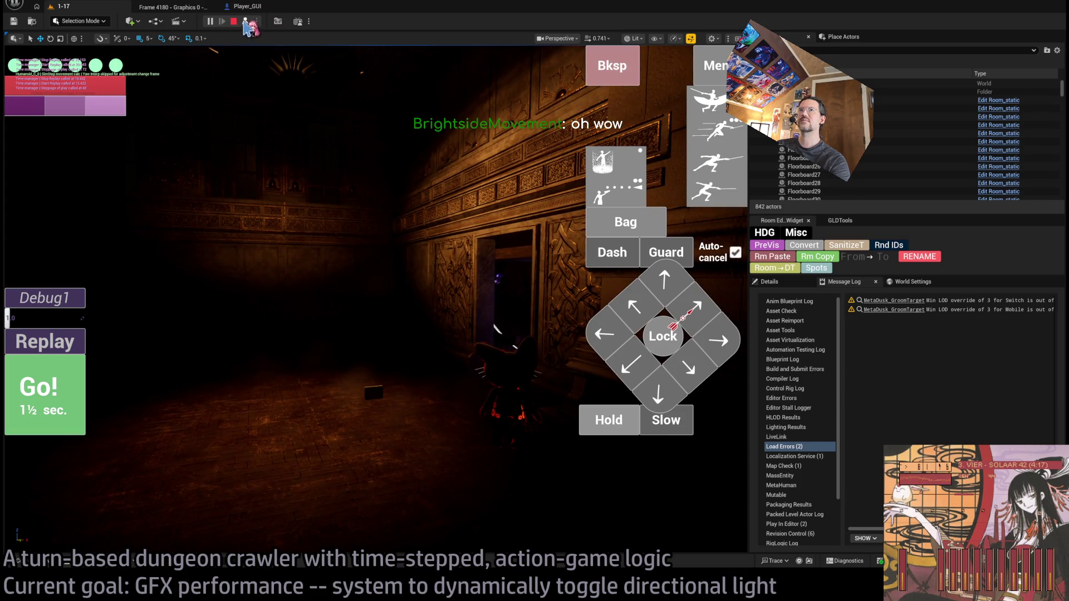
pyautogui.click(245, 22)
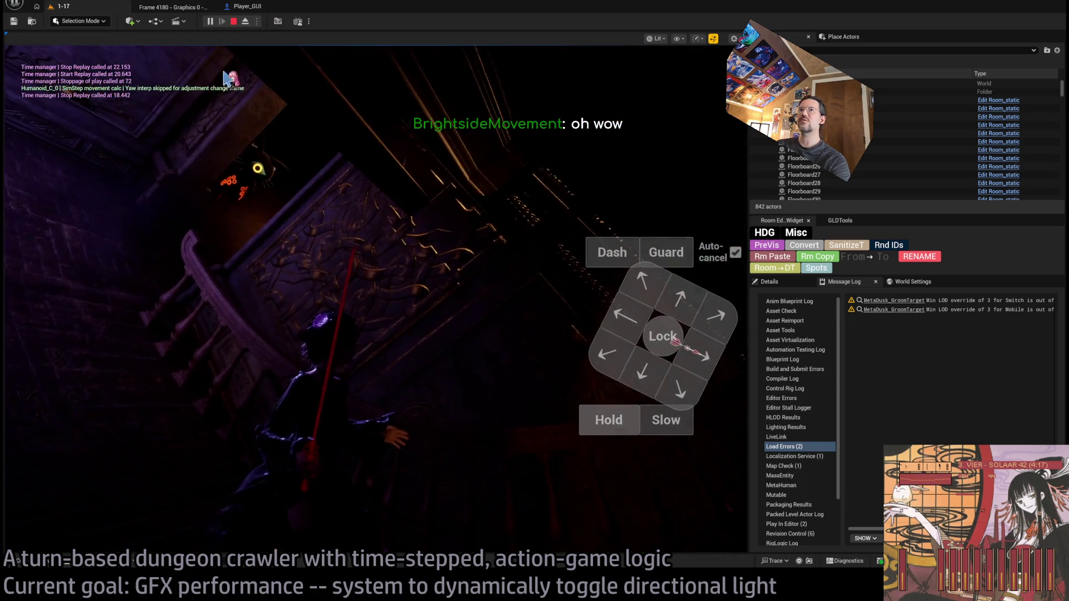
pyautogui.press('F8')
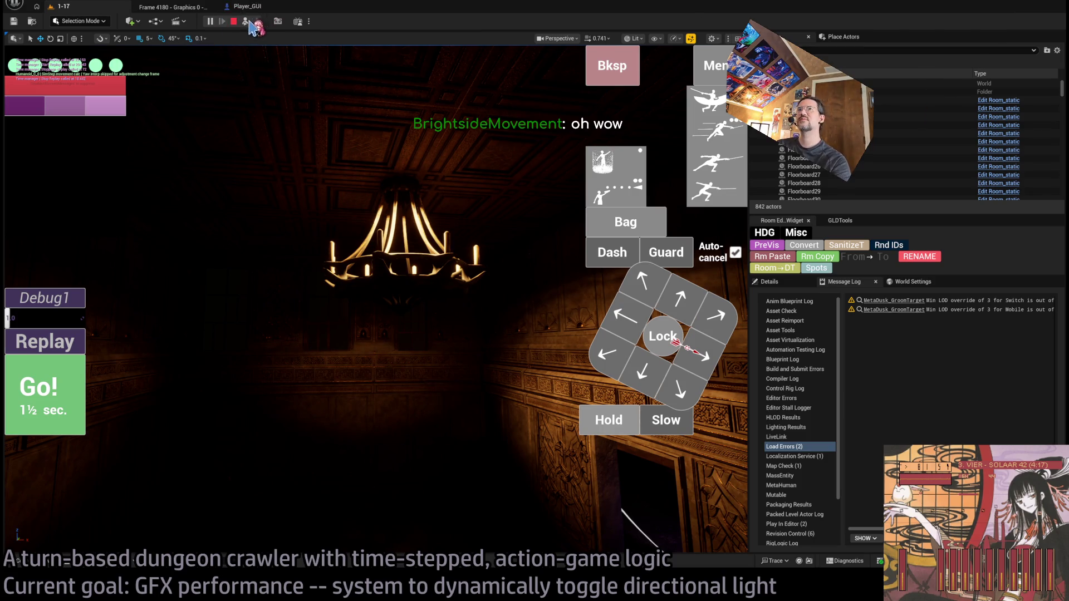
pyautogui.click(246, 21)
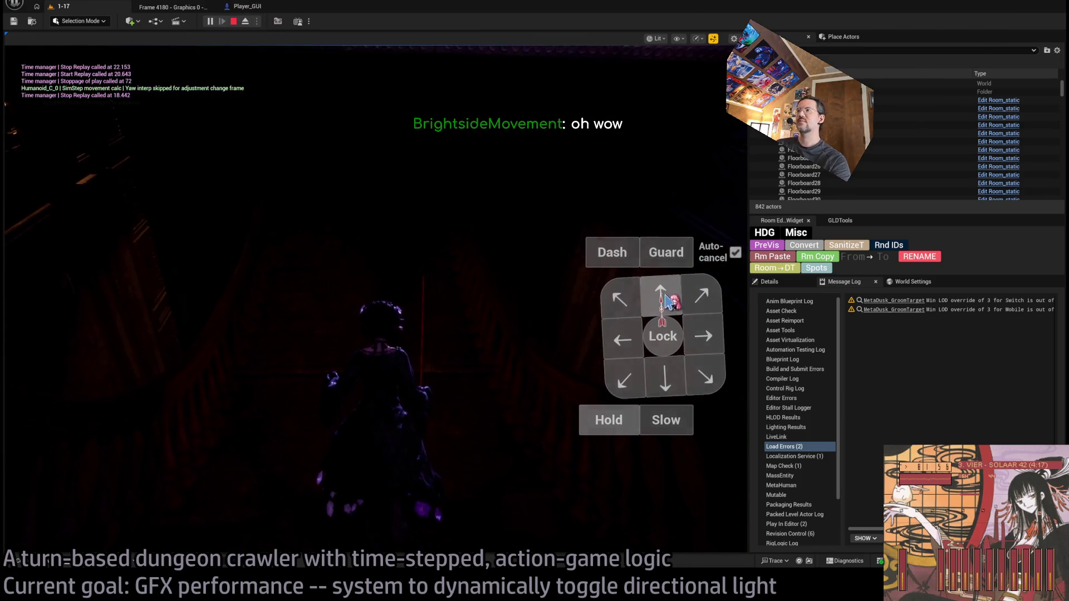
pyautogui.click(83, 398)
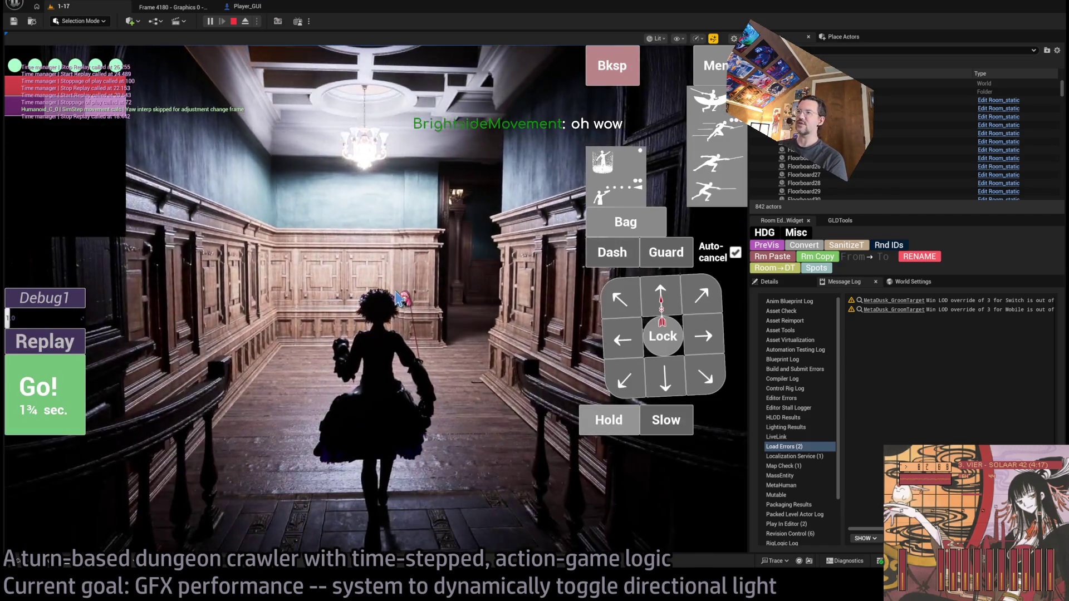
pyautogui.click(60, 334)
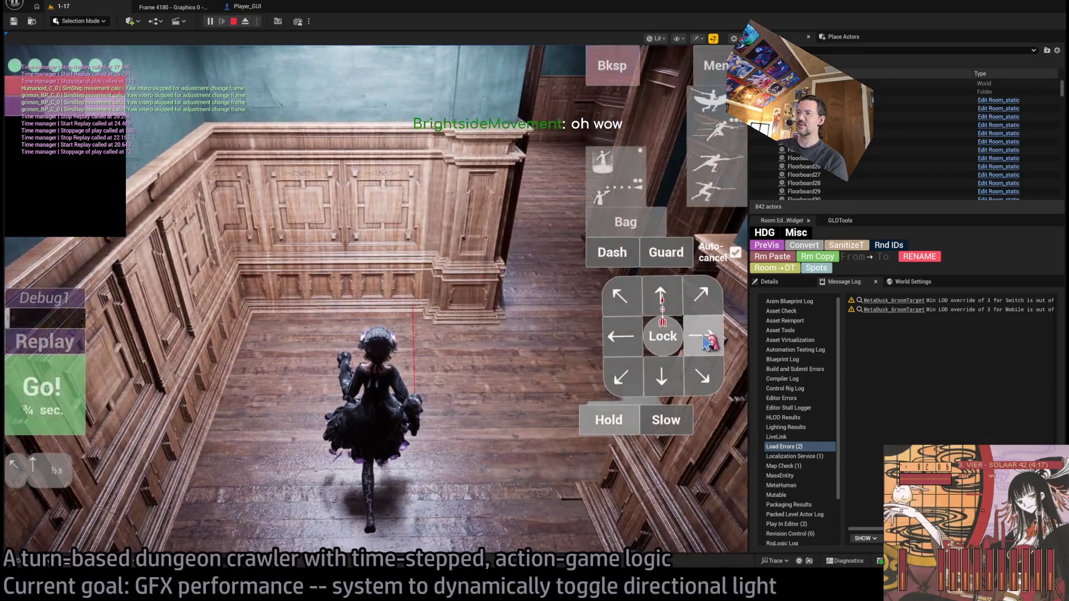
# Run four more dungeon turns, then capture the current frame's GPU profile with Ctrl+Shift+Comma
pyautogui.click(706, 341)
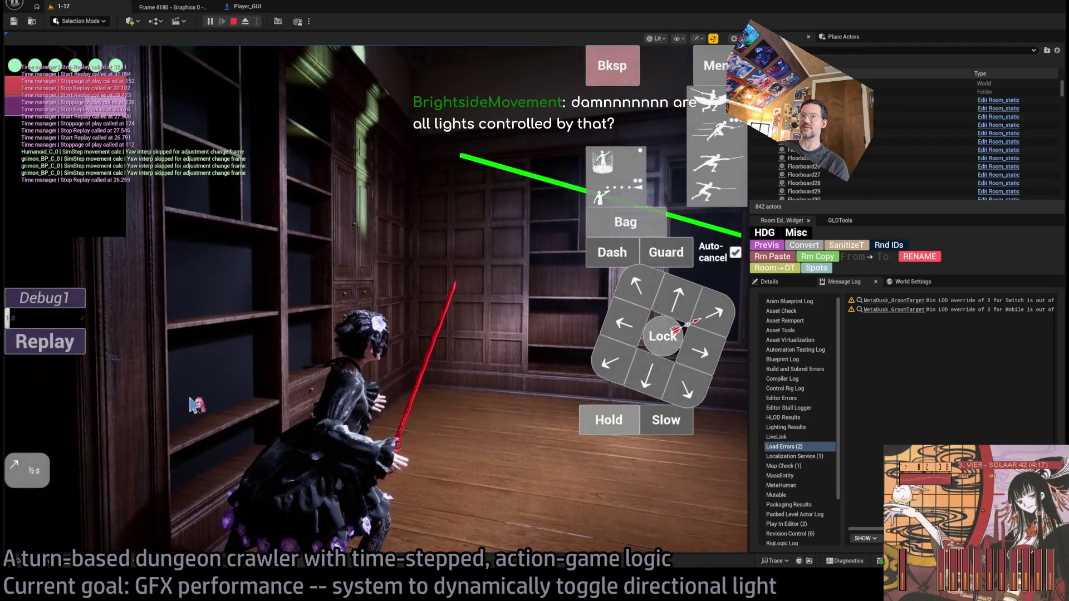
pyautogui.click(72, 383)
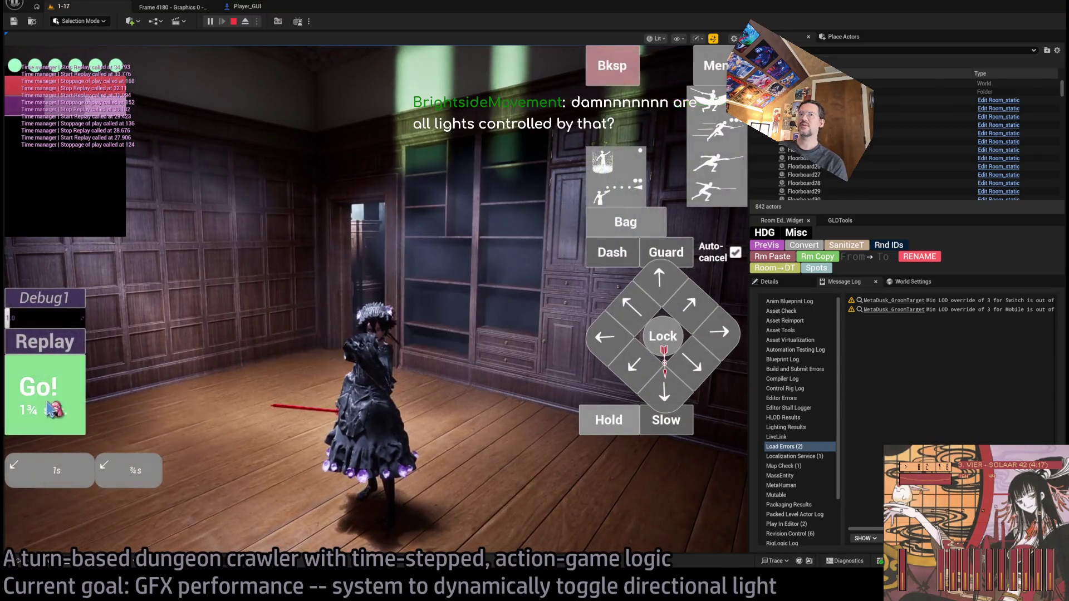
pyautogui.click(51, 411)
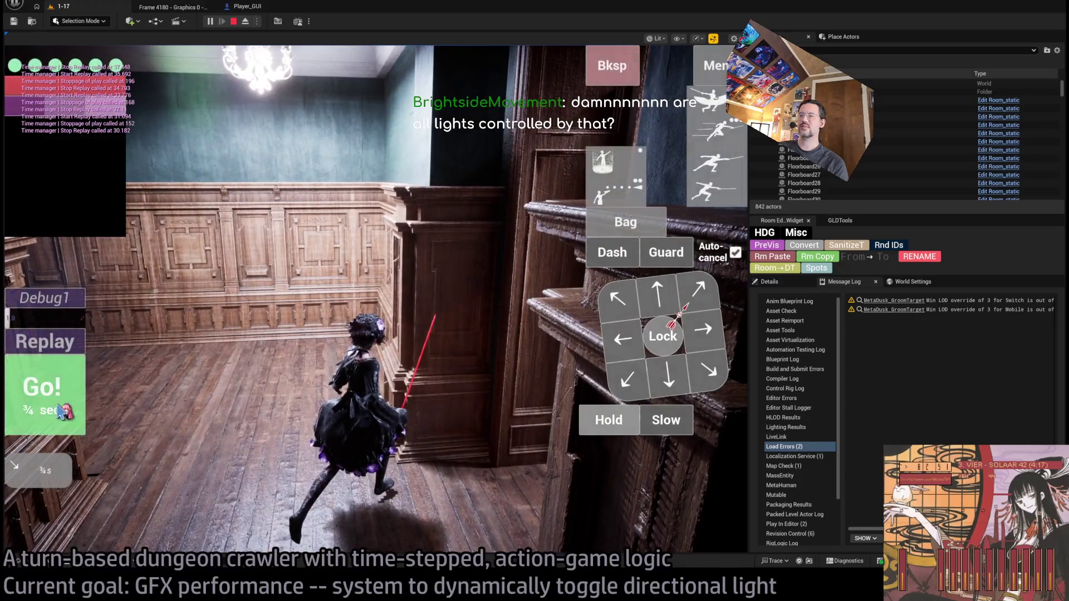
pyautogui.click(62, 412)
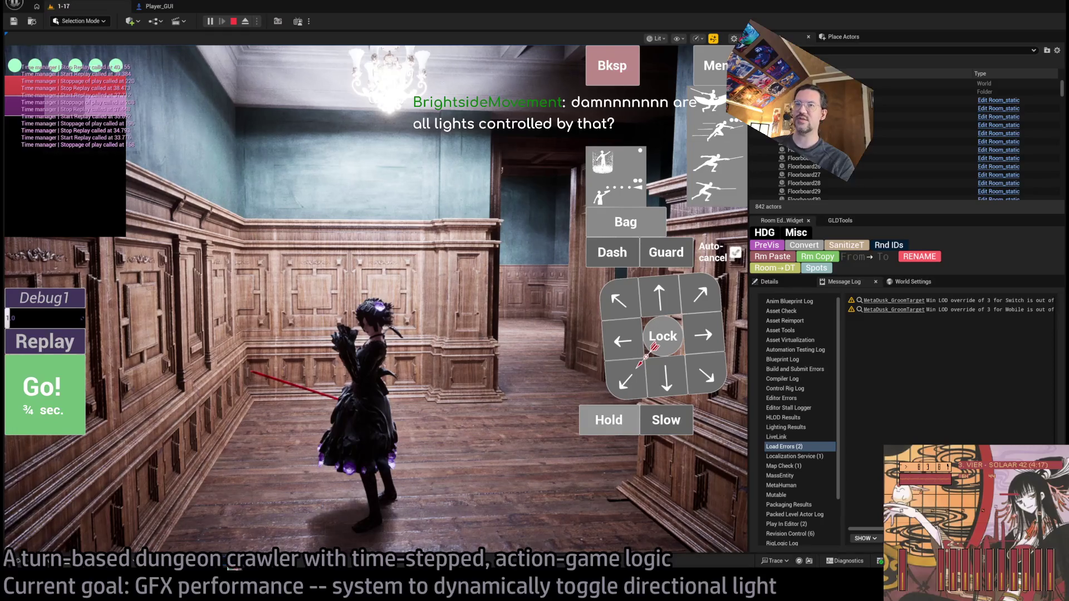
pyautogui.hotkey('ctrl', 'shift', ',')
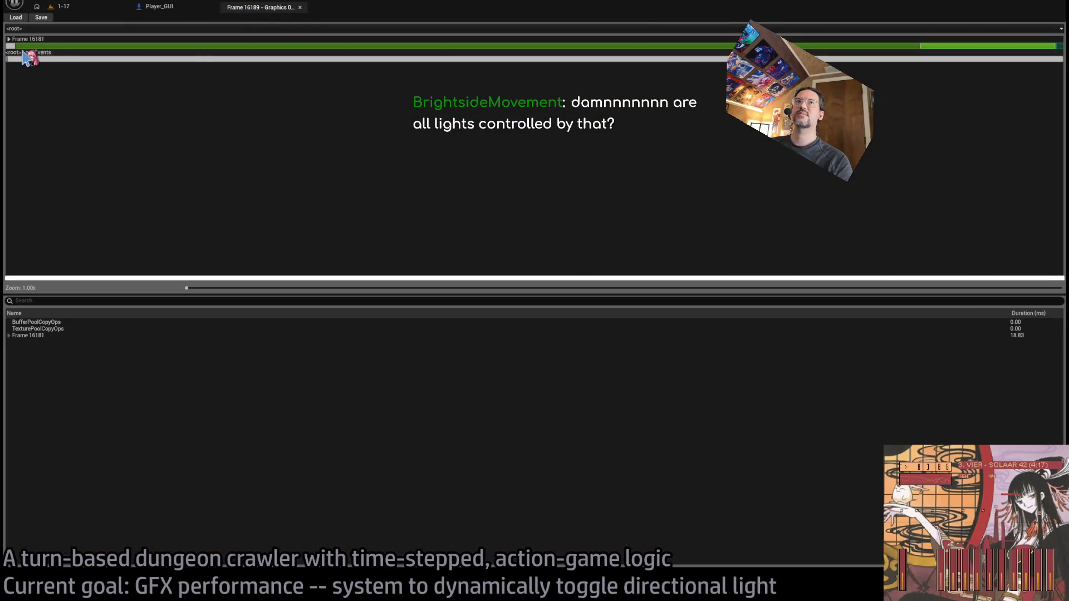
# Drill from Frame 16181 through ViewFamilies and Scene into RenderDeferredLighting, briefly peeking at LumenReflections
pyautogui.click(27, 47)
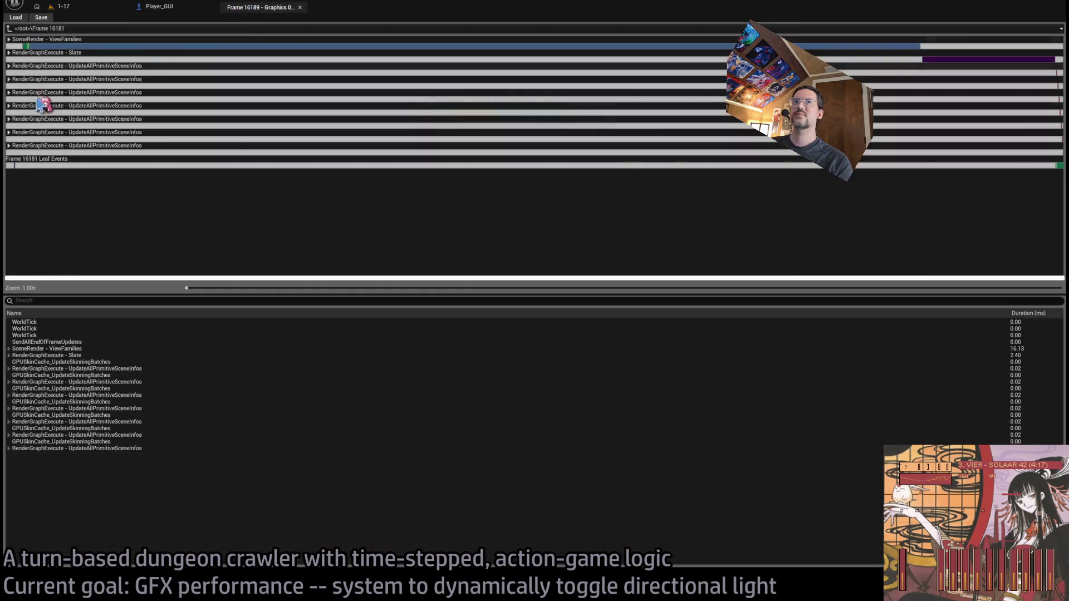
pyautogui.doubleClick(23, 47)
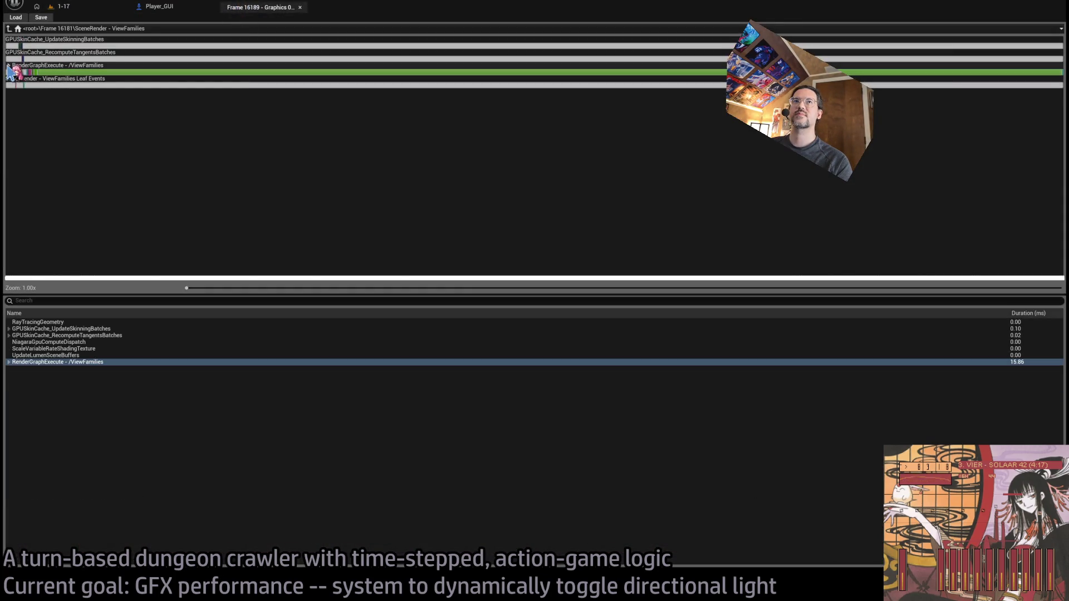
pyautogui.doubleClick(10, 71)
pyautogui.doubleClick(20, 89)
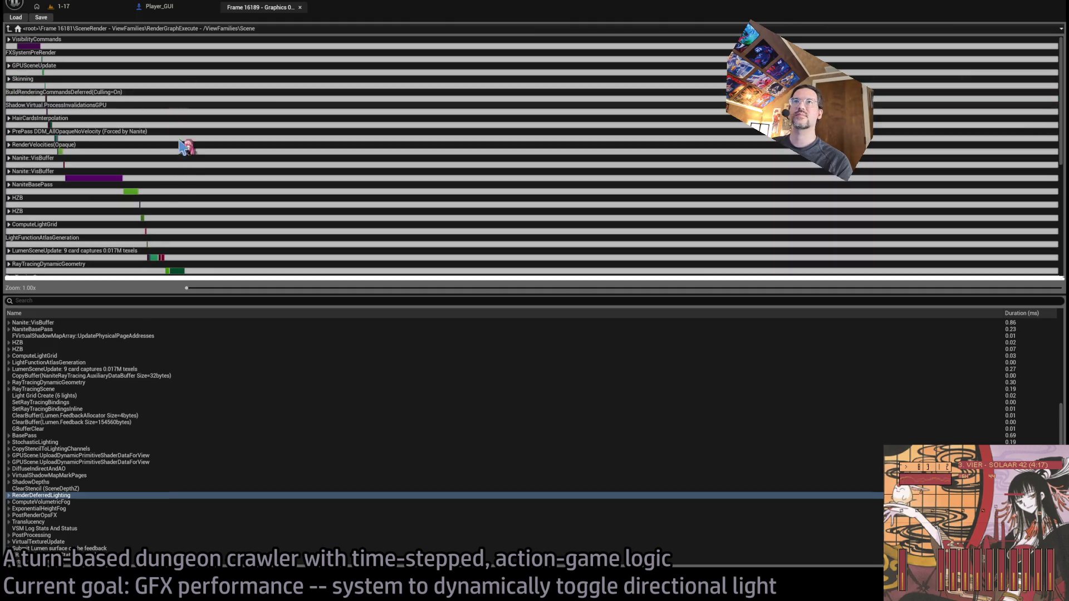
pyautogui.scroll(-5, 151, 238)
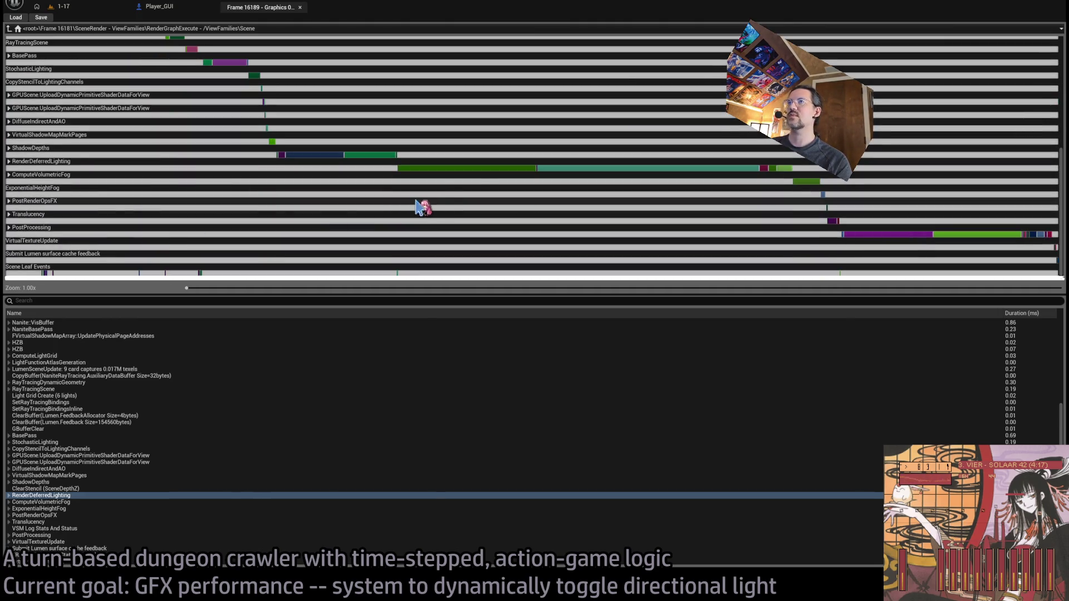
pyautogui.doubleClick(11, 496)
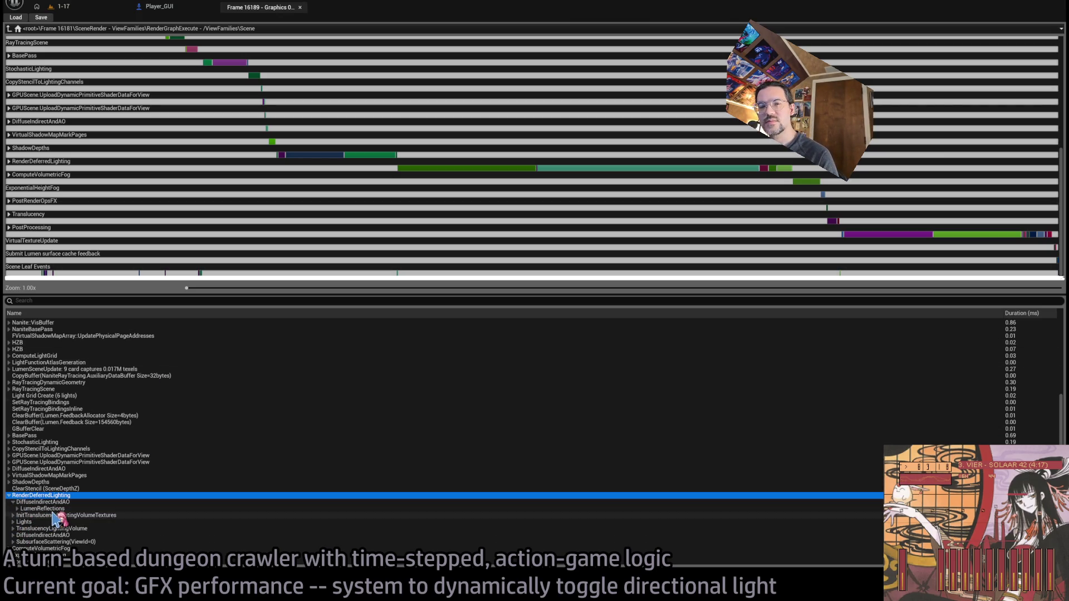
pyautogui.click(55, 509)
pyautogui.doubleClick(57, 508)
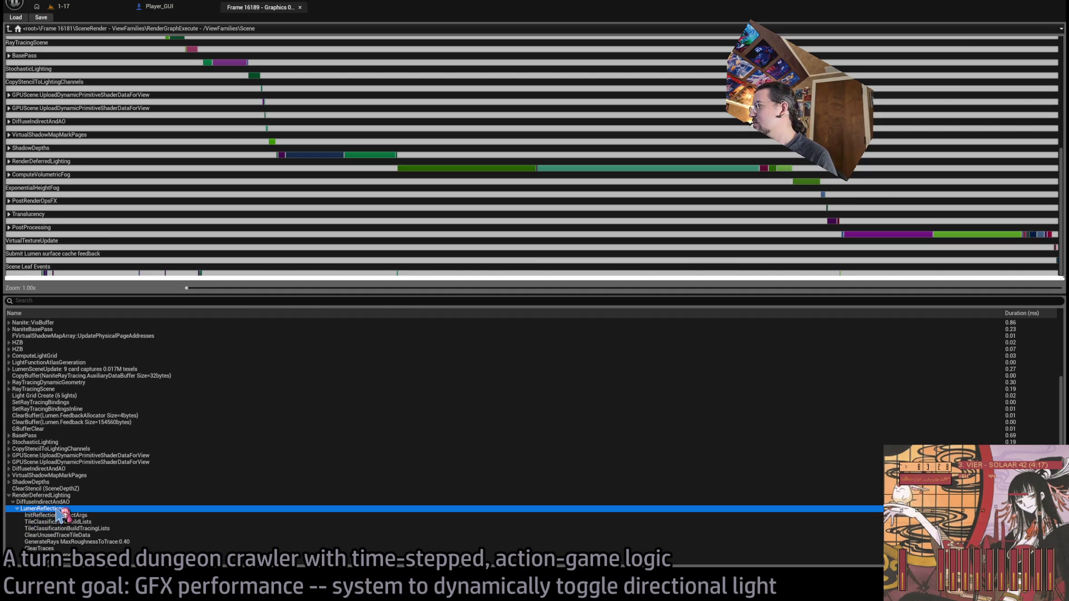
pyautogui.scroll(-5, 58, 513)
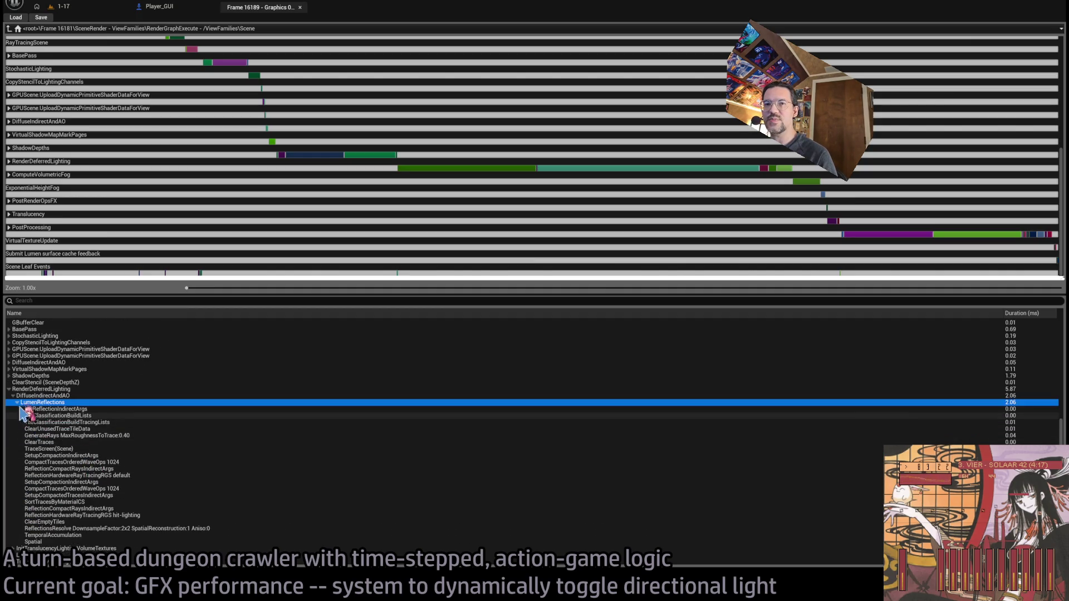
pyautogui.doubleClick(22, 400)
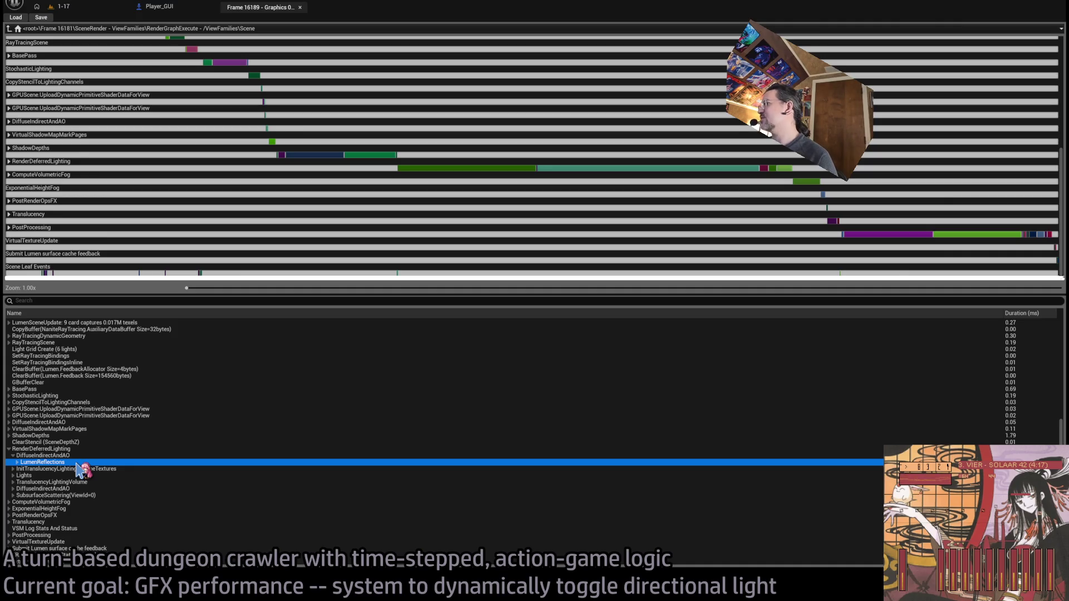
# Expand Lights > DirectLighting > UnbatchedLights and inspect the Room_PointLight8_down2 and down3 costs
pyautogui.click(65, 475)
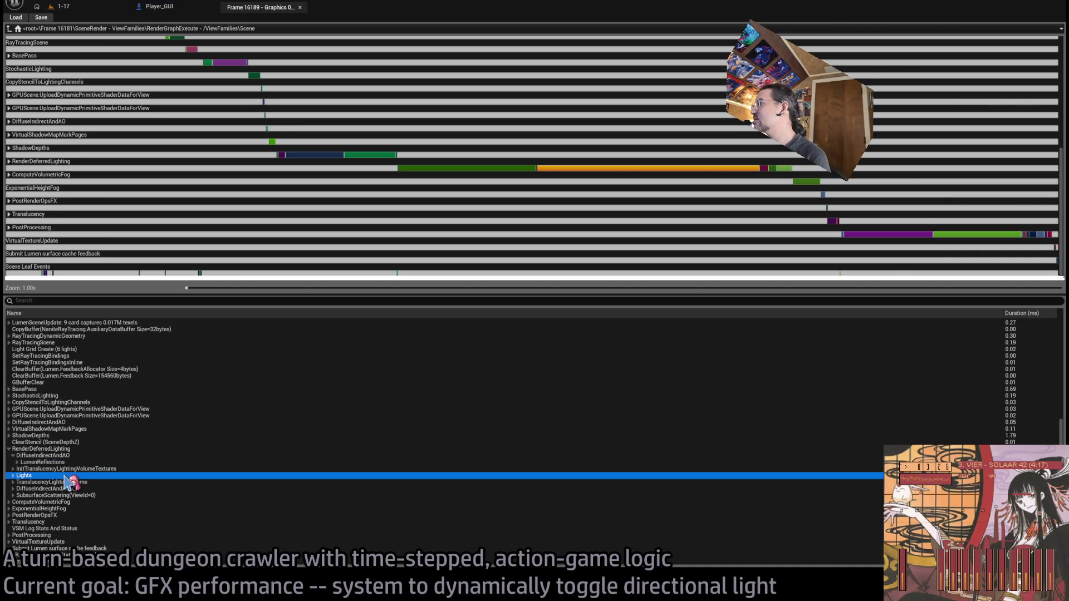
pyautogui.click(13, 476)
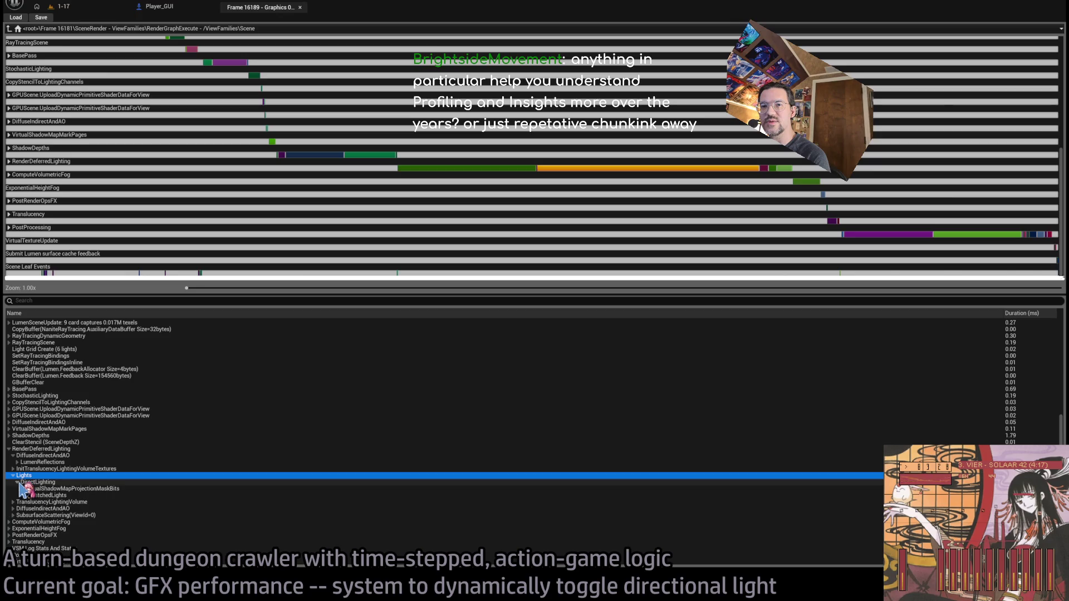
pyautogui.click(17, 482)
pyautogui.click(58, 489)
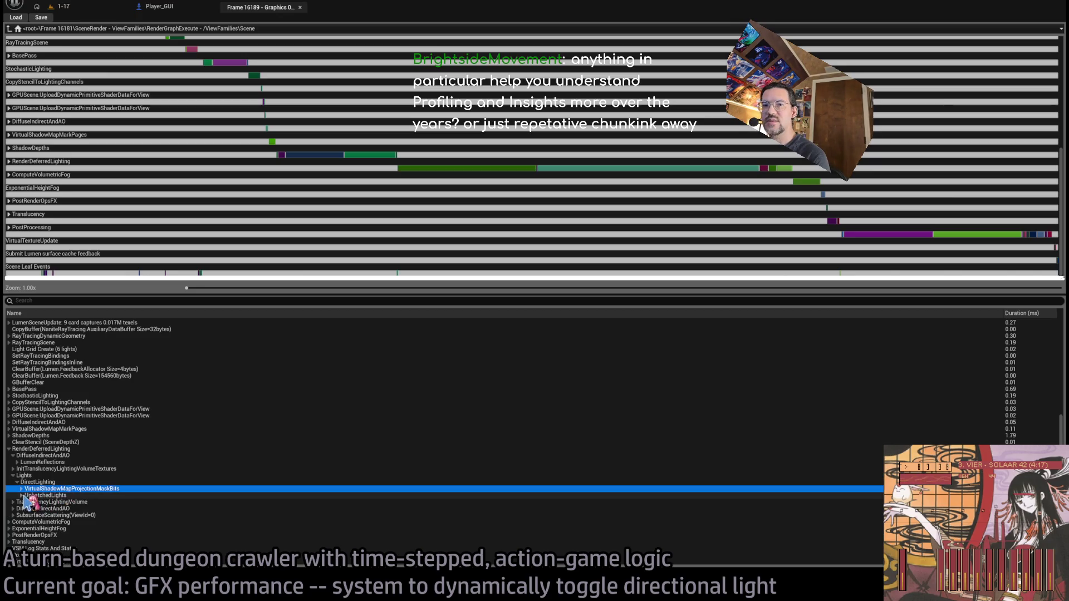
pyautogui.click(21, 496)
pyautogui.click(21, 489)
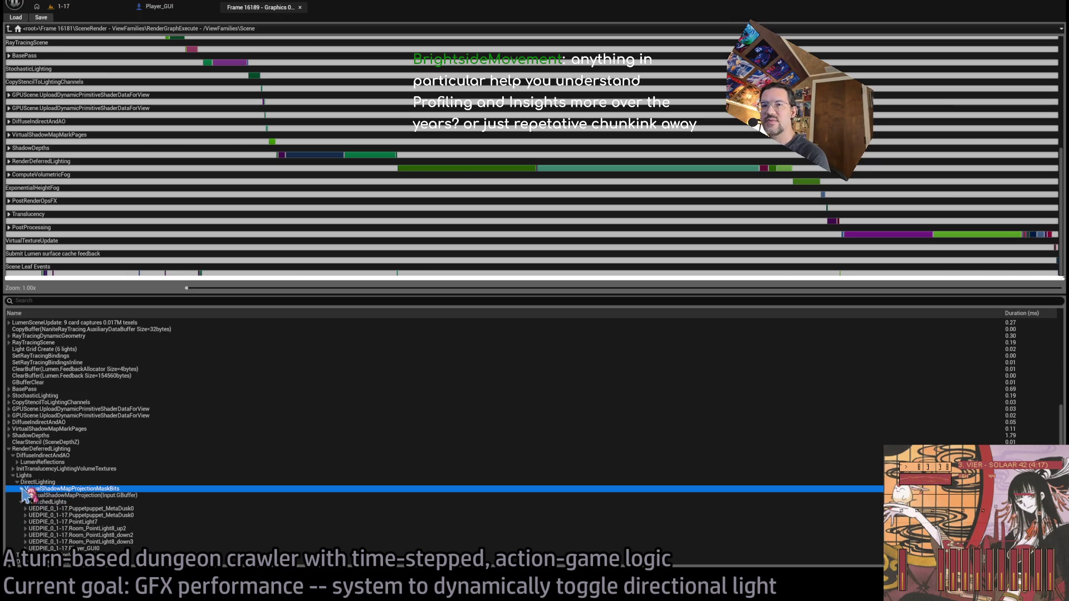
pyautogui.click(130, 495)
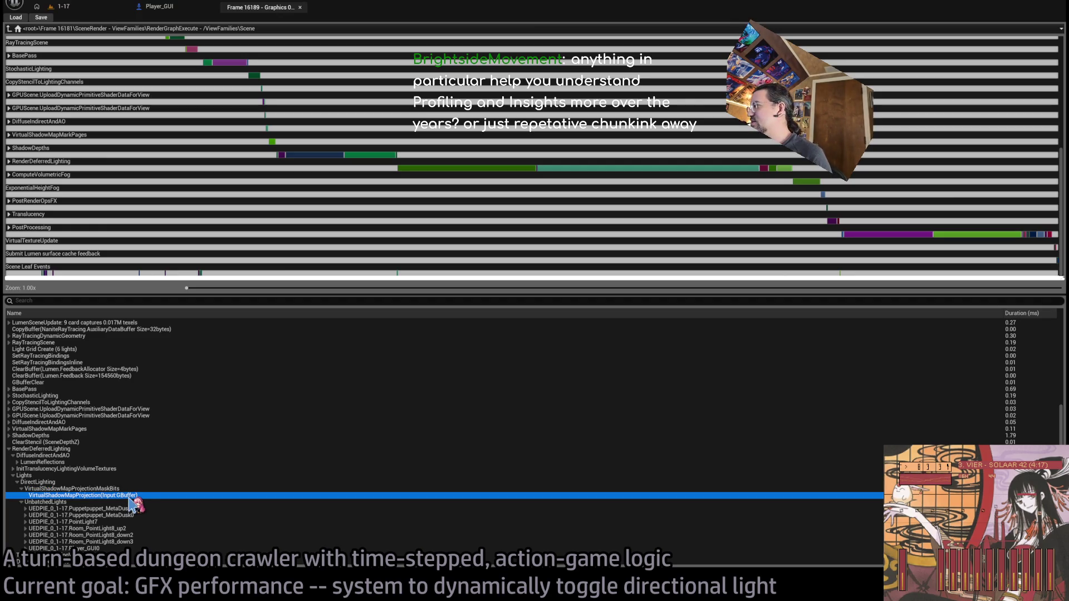
pyautogui.scroll(-2, 477, 515)
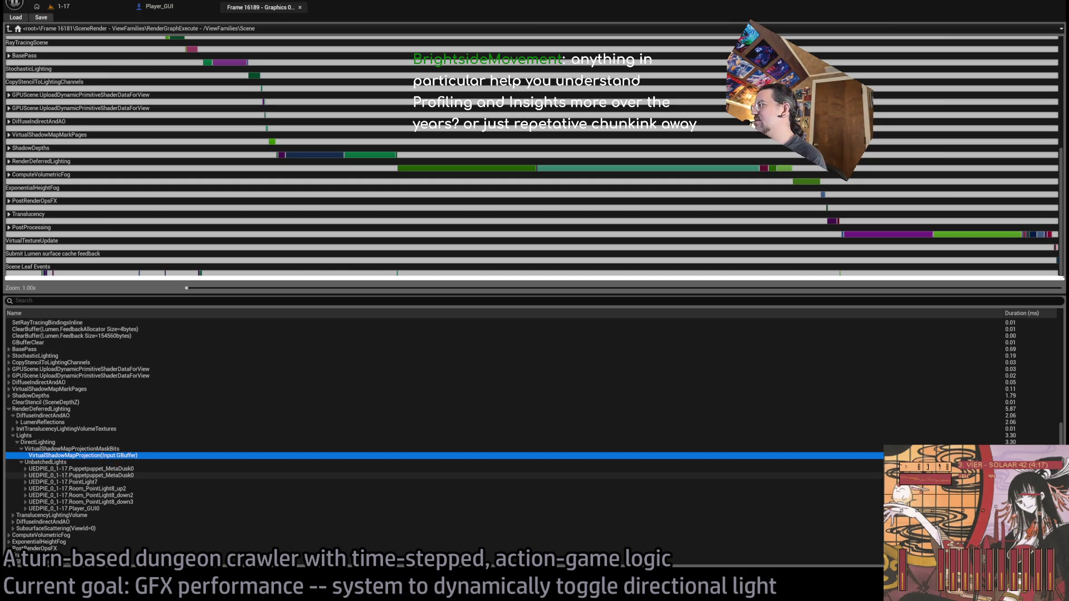
pyautogui.click(131, 468)
pyautogui.press('Down')
pyautogui.press('Down')
pyautogui.press('Down')
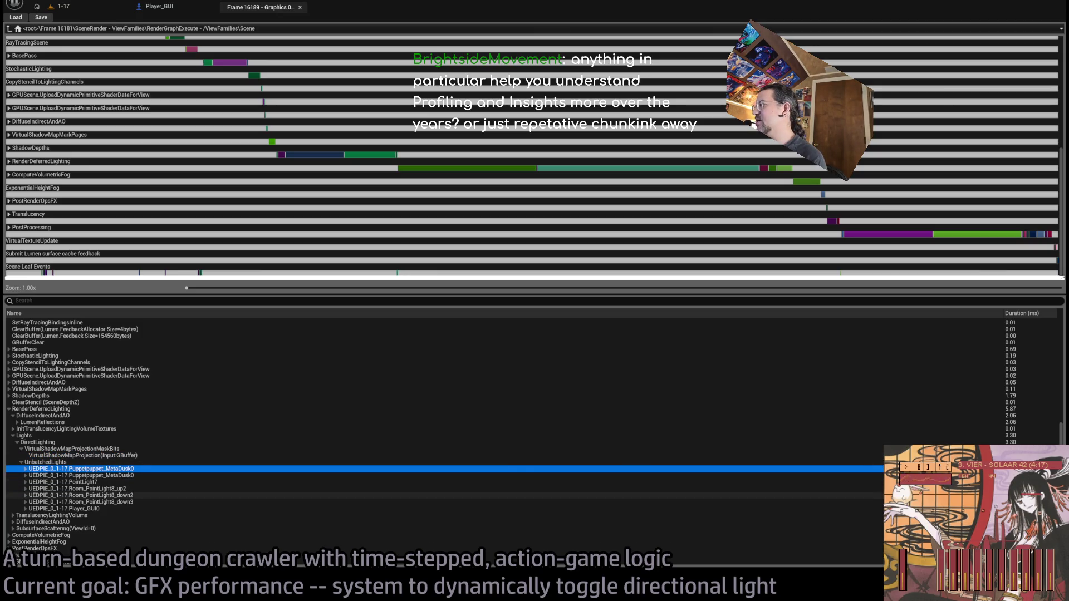
pyautogui.press('Down')
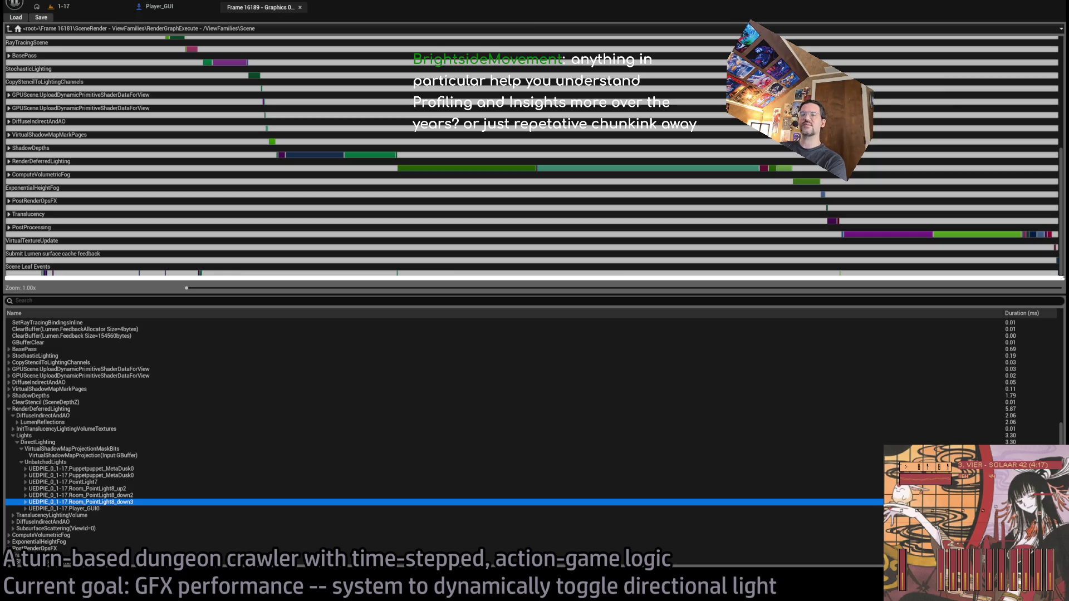
pyautogui.click(89, 9)
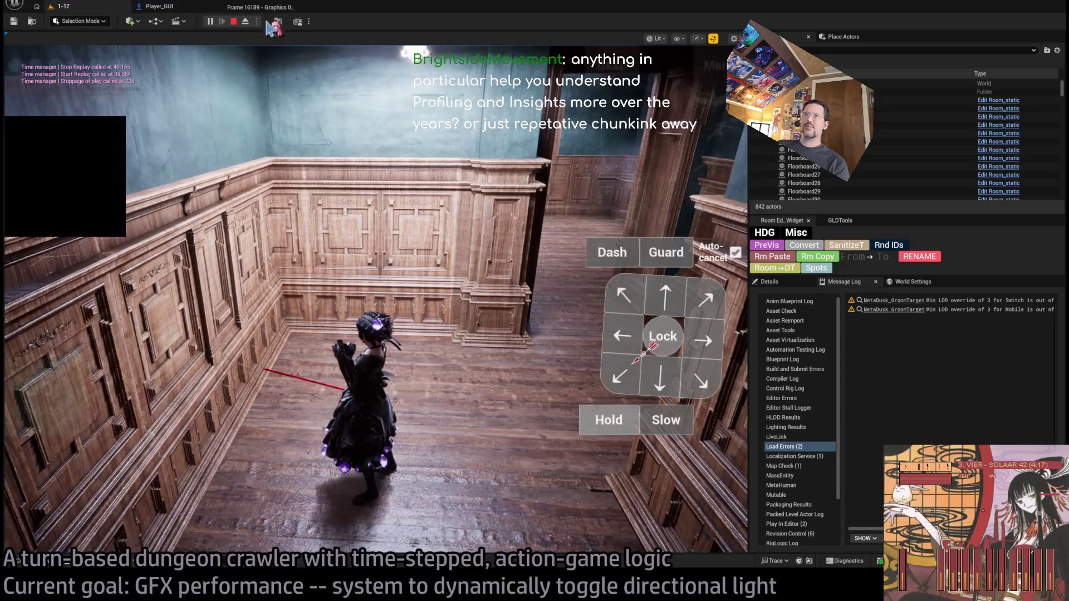
# Return the Frame 16189 GPU profile to the ViewFamilies level, then bring up LightVisibilityController.cpp in Rider
pyautogui.click(274, 10)
pyautogui.scroll(3, 501, 228)
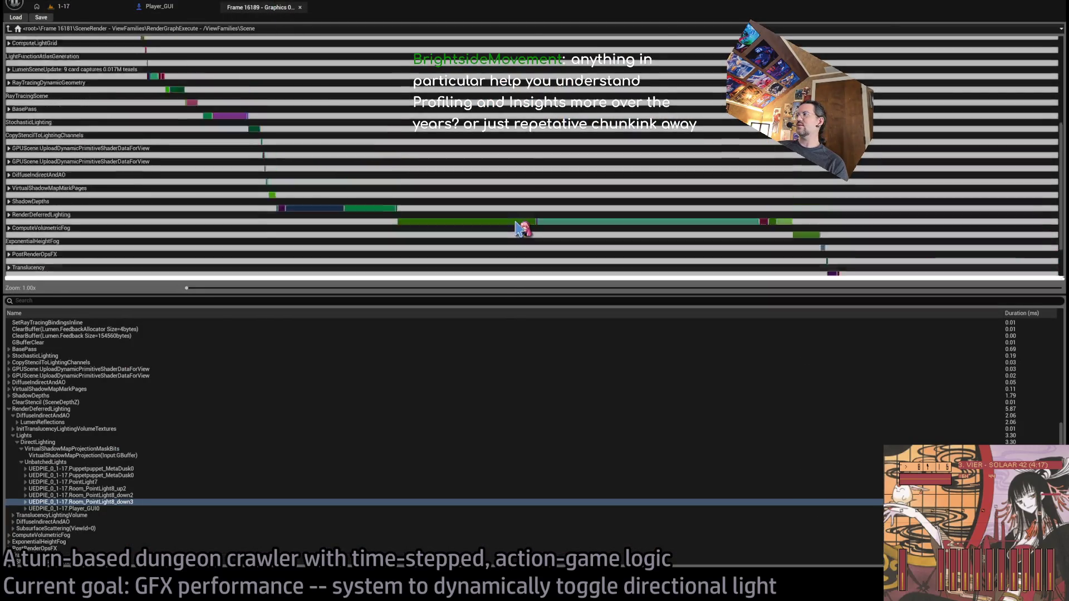
pyautogui.scroll(5, 612, 242)
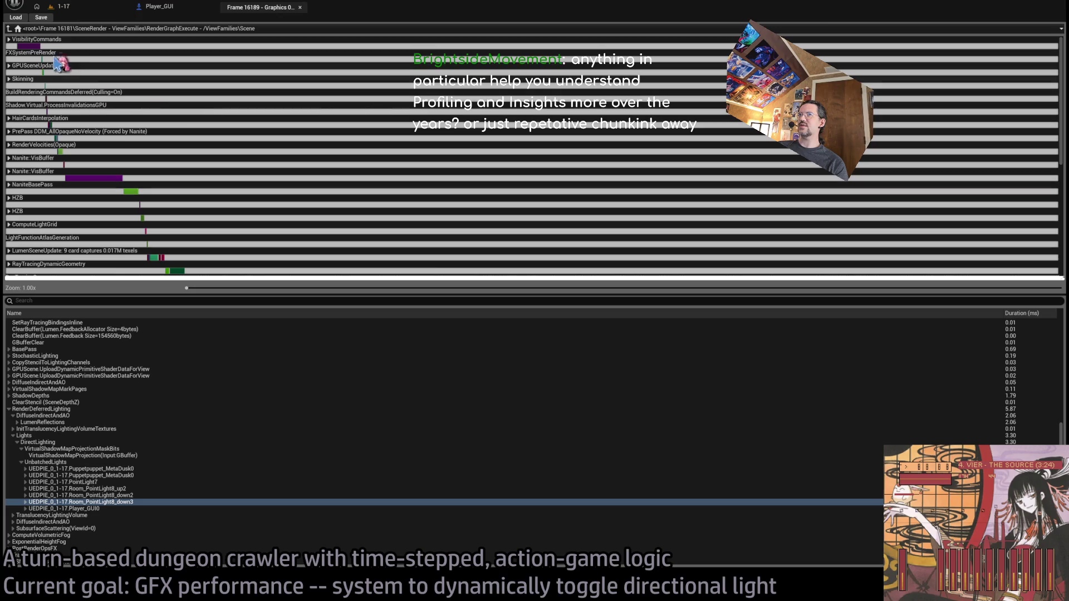
pyautogui.click(8, 29)
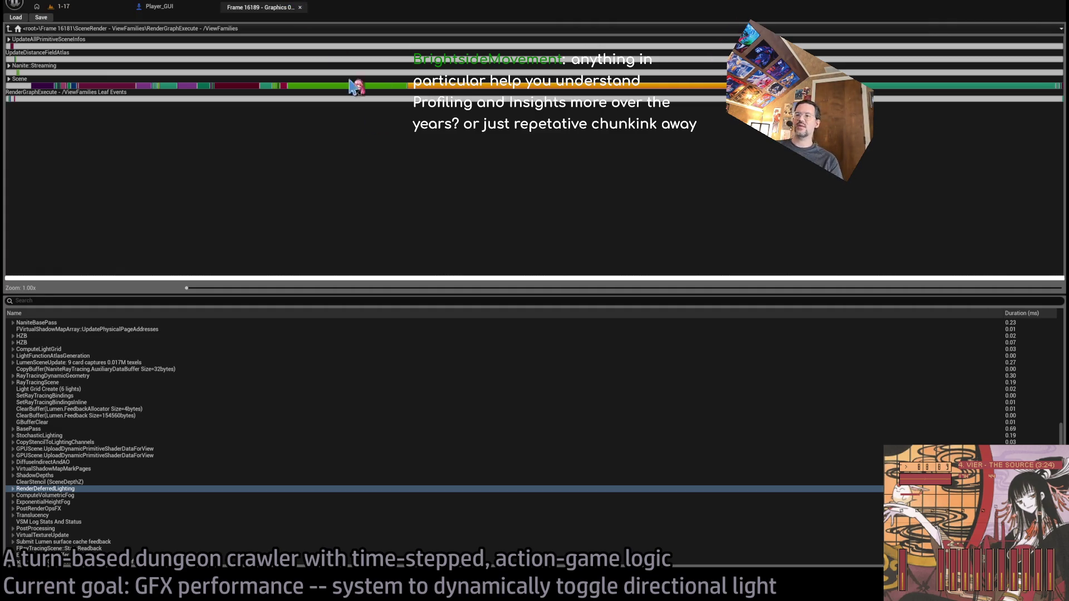
pyautogui.hotkey('alt', 'Tab')
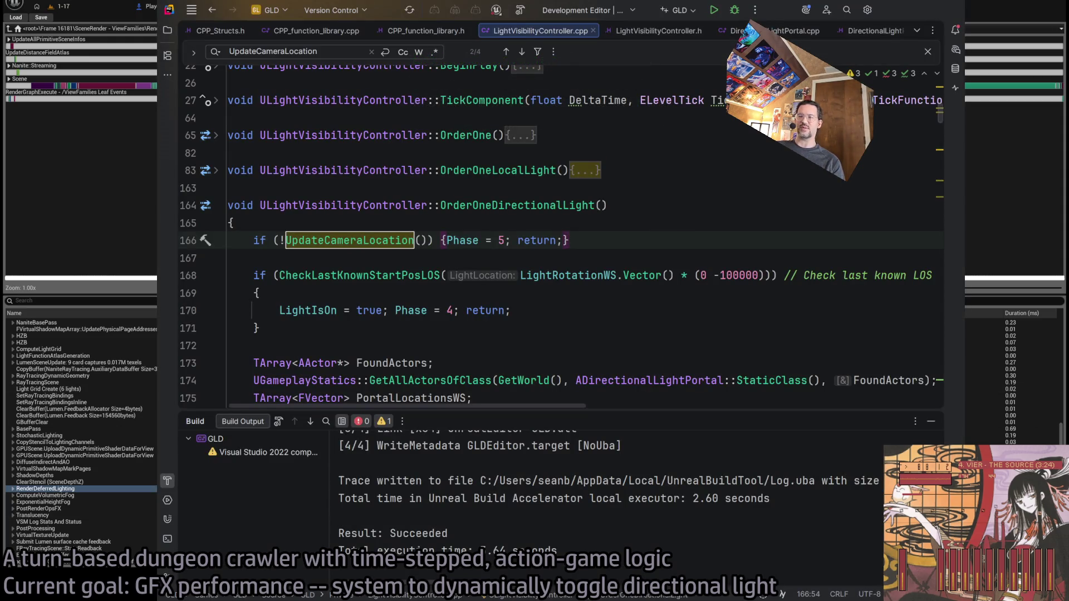
# Leave Rider and go back to the running level 1-17 play session
pyautogui.hotkey('alt', 'Tab')
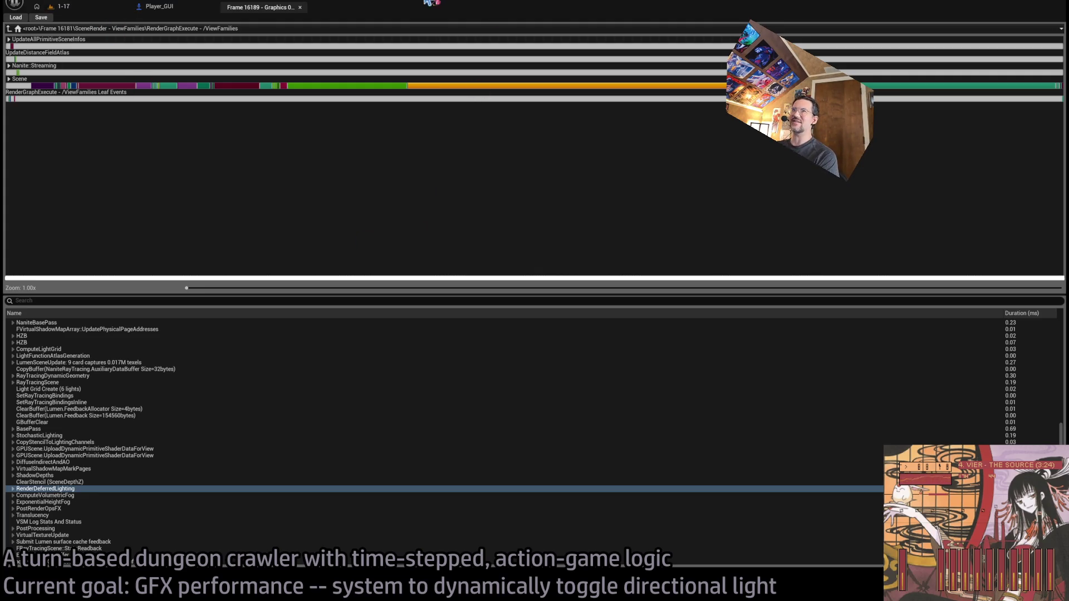
pyautogui.click(64, 6)
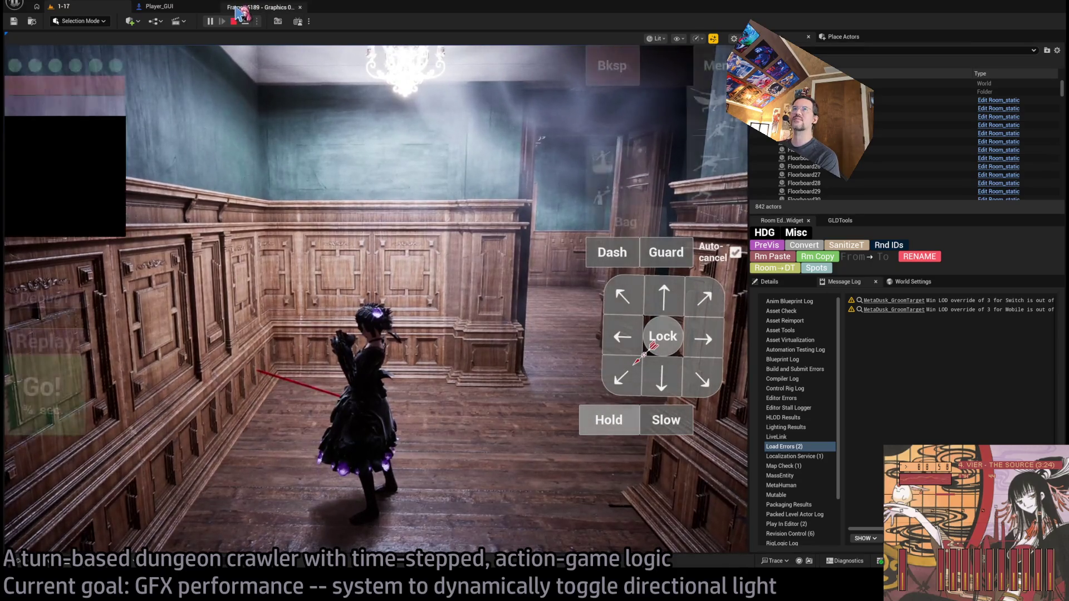
# Reopen the Frame 16189 GPU profile and expand RenderDeferredLighting's child events
pyautogui.click(245, 8)
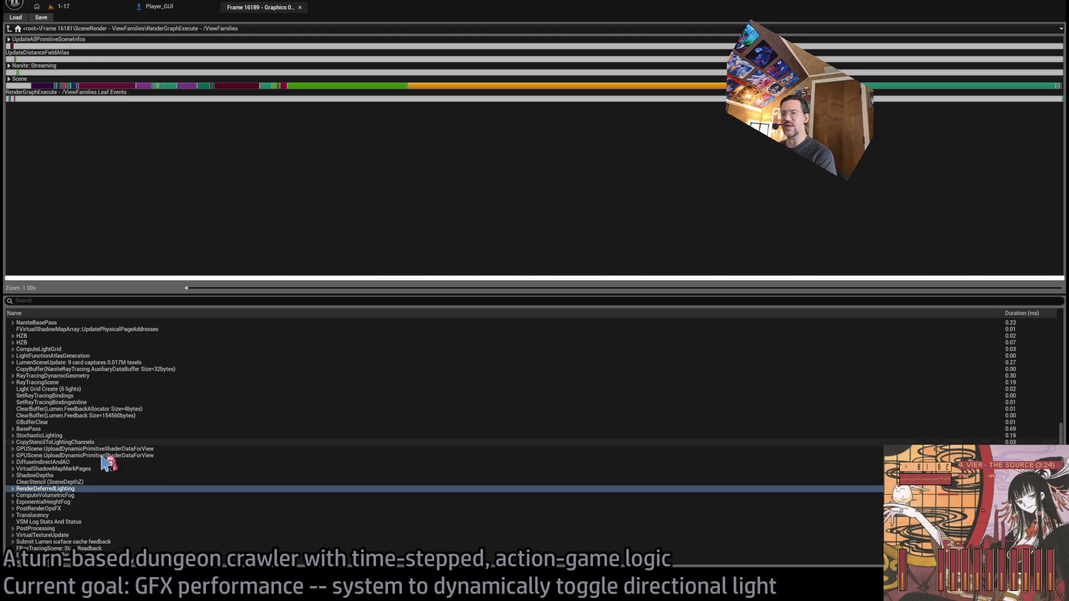
pyautogui.click(13, 490)
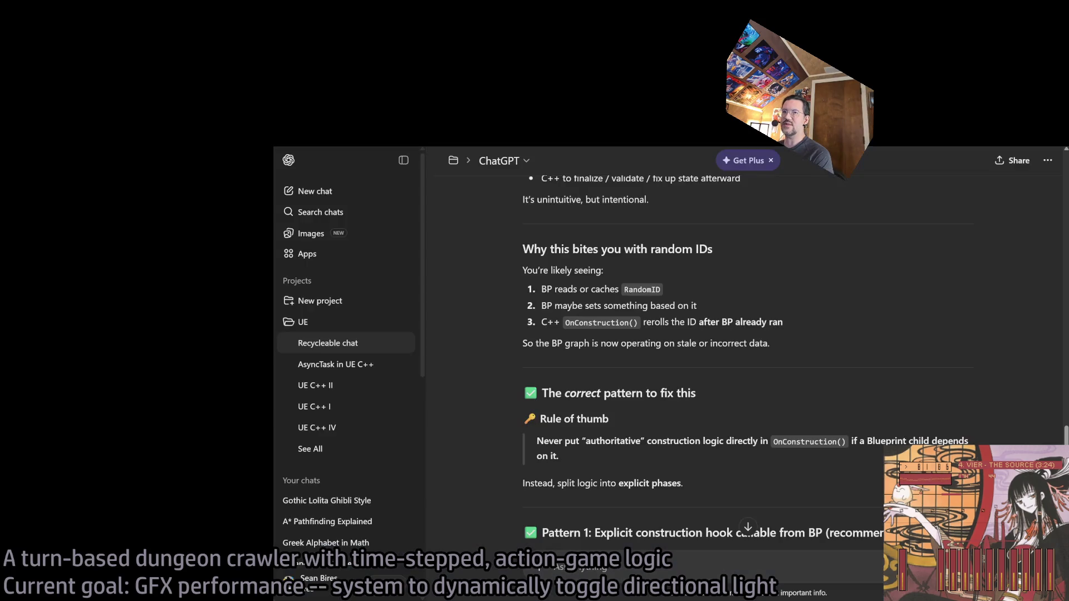
# Google 'virtual shadow maps unreal' in a new tab and open Epic's Virtual Shadow Maps documentation
pyautogui.hotkey('ctrl', 't')
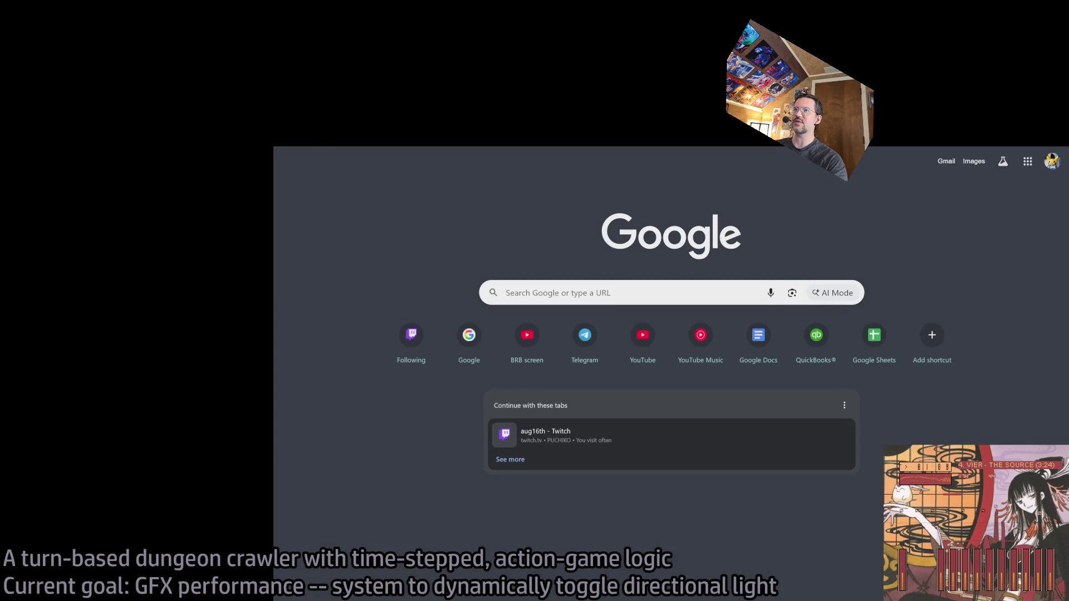
pyautogui.write('virtual shadow maps')
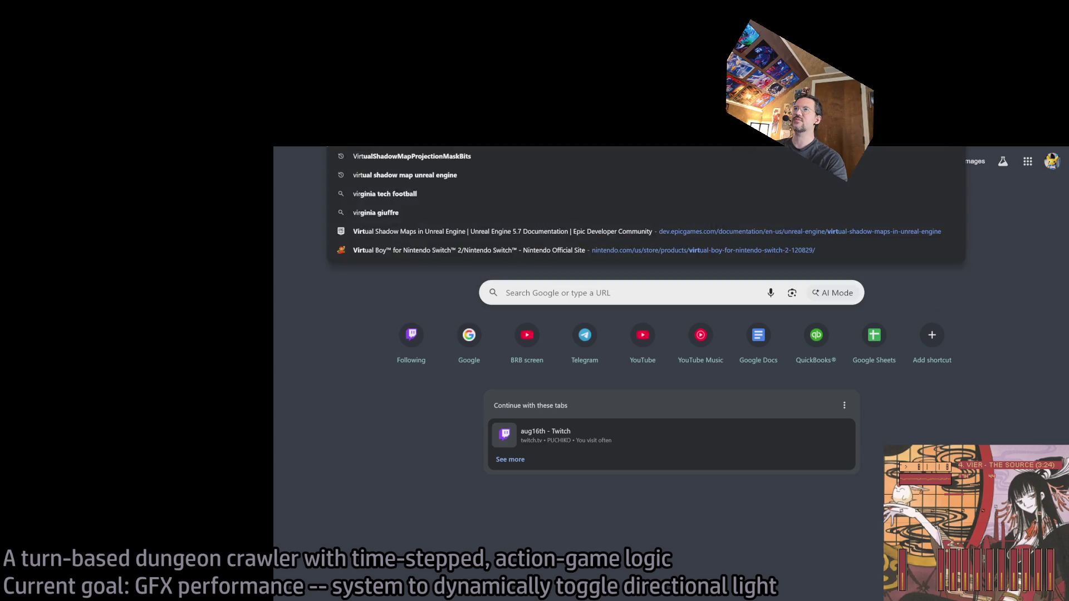
pyautogui.write(' unreal')
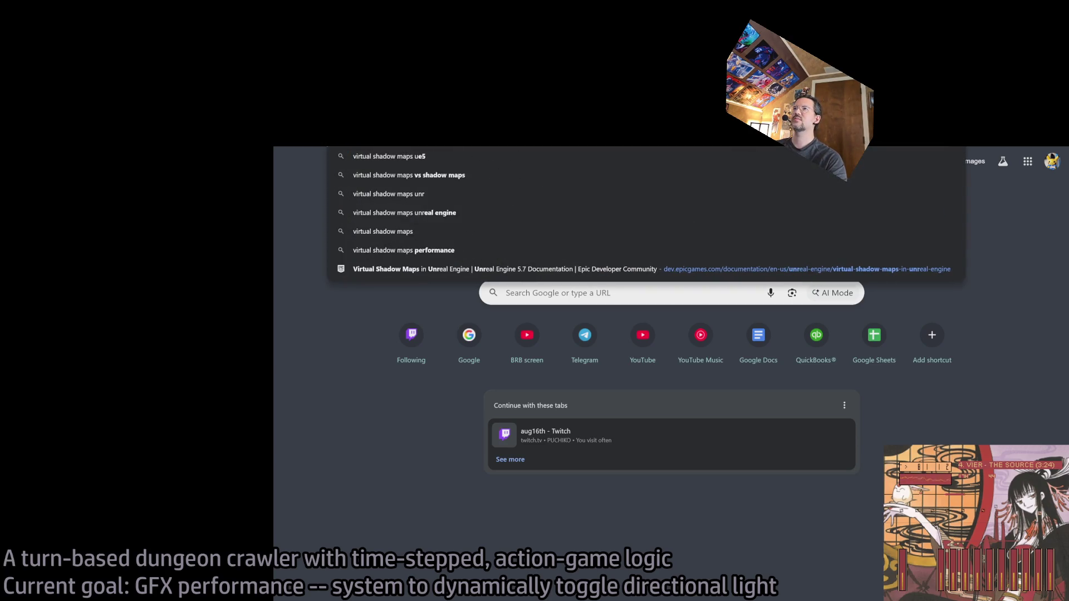
pyautogui.press('Return')
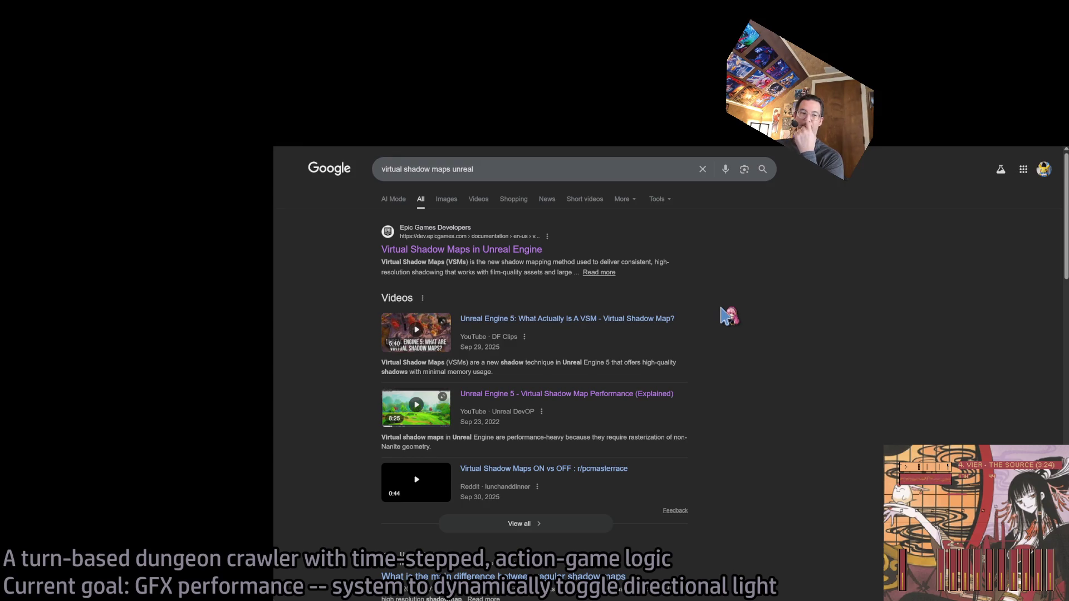
pyautogui.click(461, 250)
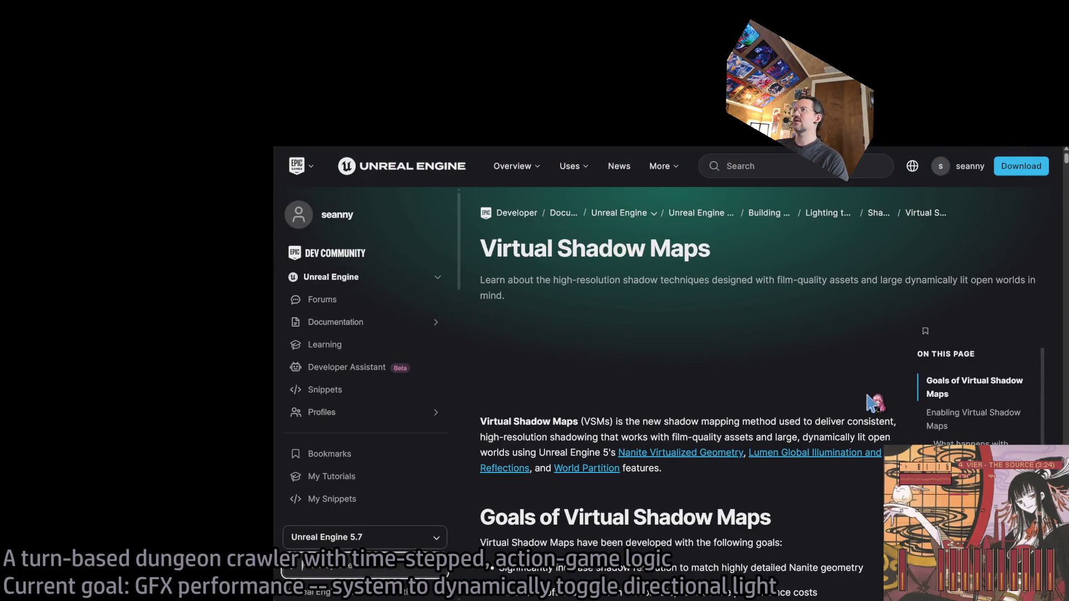
# Skim the Virtual Shadow Maps page's caching and performance sections, then leave the browser
pyautogui.scroll(-4, 1065, 169)
pyautogui.scroll(10, 653, 250)
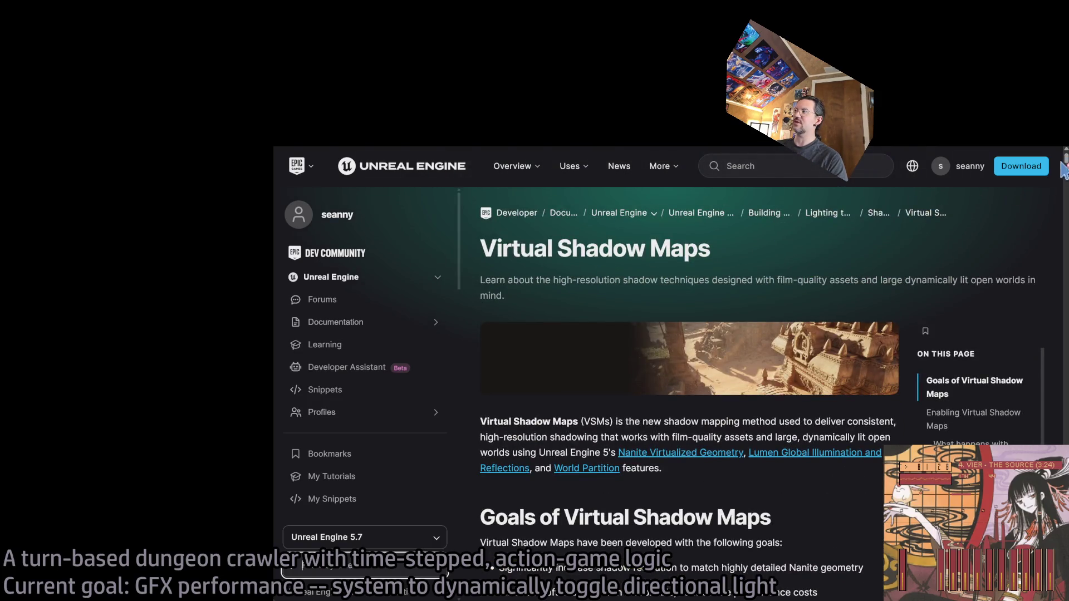
pyautogui.scroll(-20, 1065, 173)
pyautogui.scroll(-20, 688, 362)
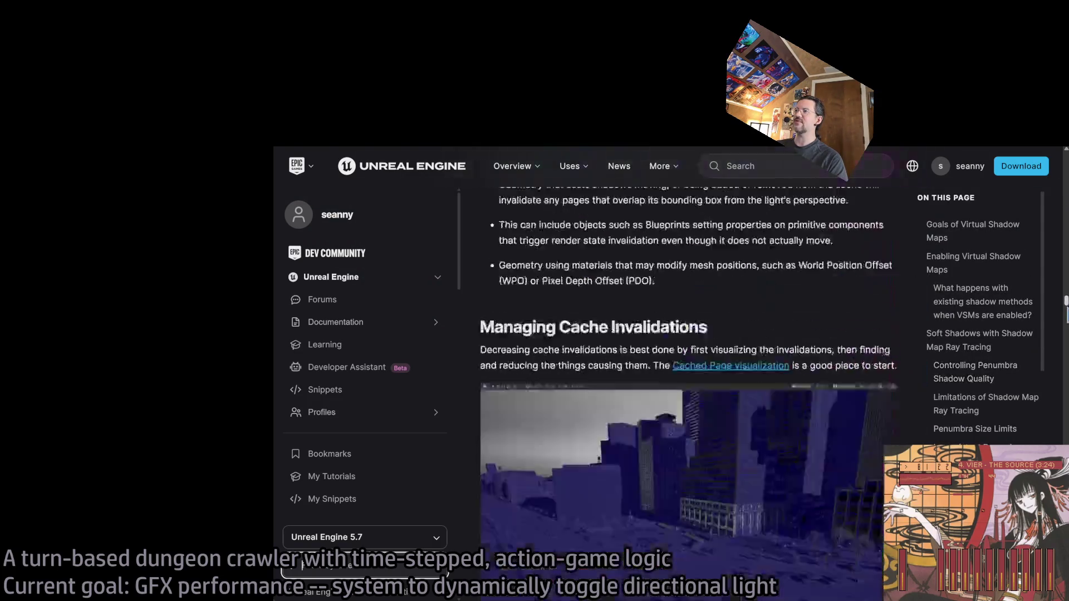
pyautogui.scroll(-20, 1046, 305)
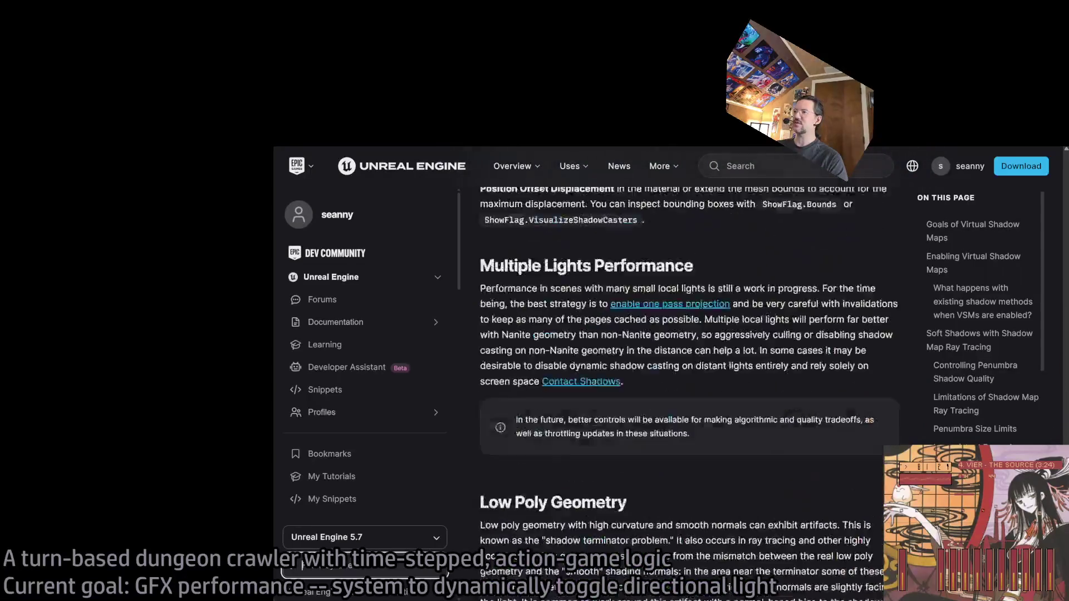
pyautogui.scroll(15, 1047, 305)
pyautogui.scroll(20, 1048, 306)
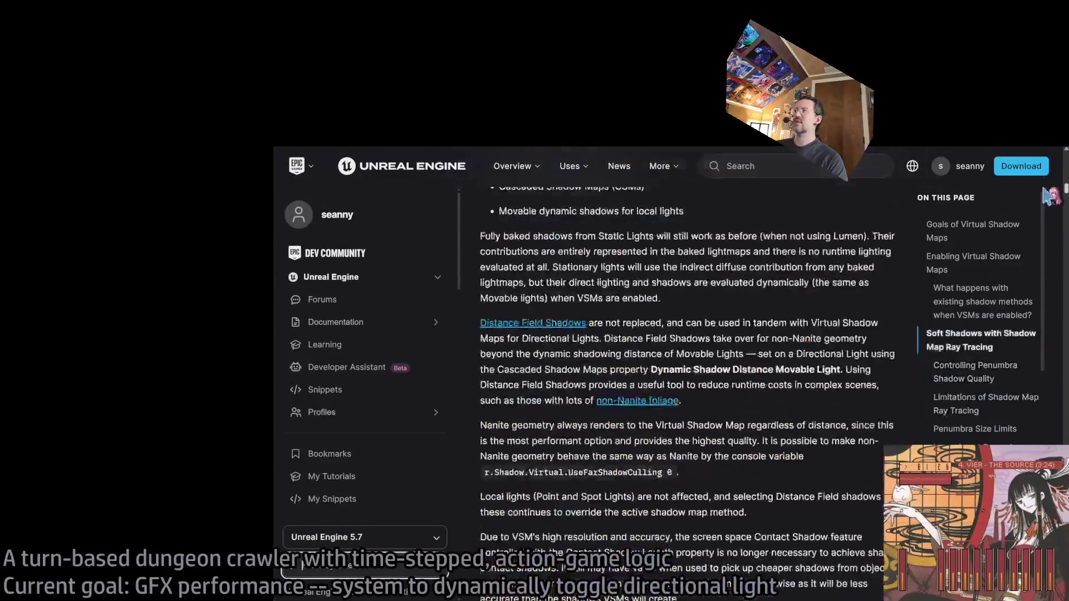
pyautogui.hotkey('alt', 'Tab')
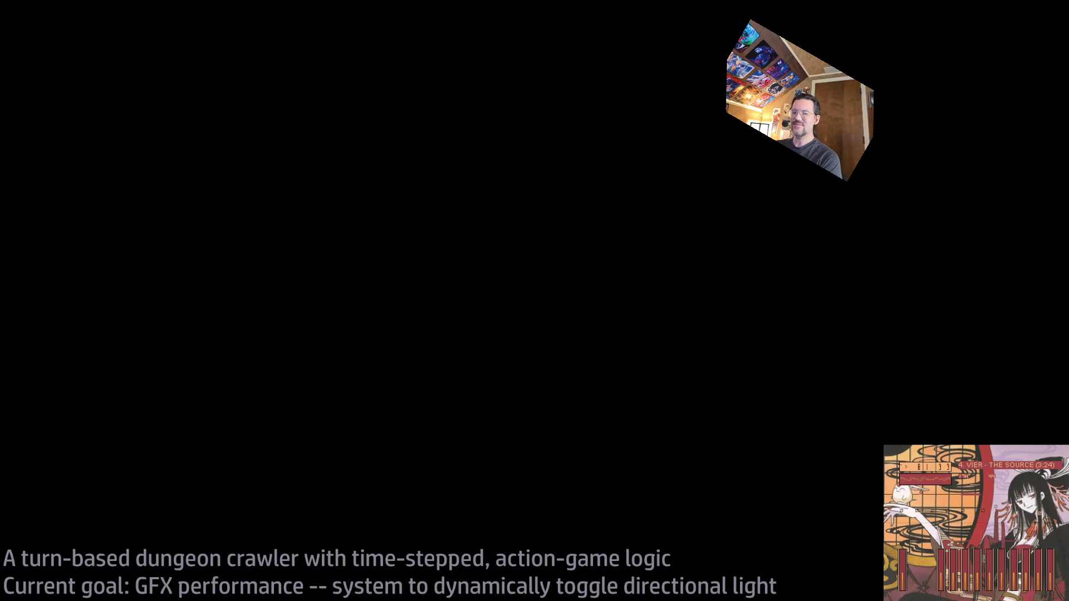
# Back in the GPU frame profiler, expand RenderDeferredLighting > Lights > DirectLighting
pyautogui.hotkey('alt', 'Tab')
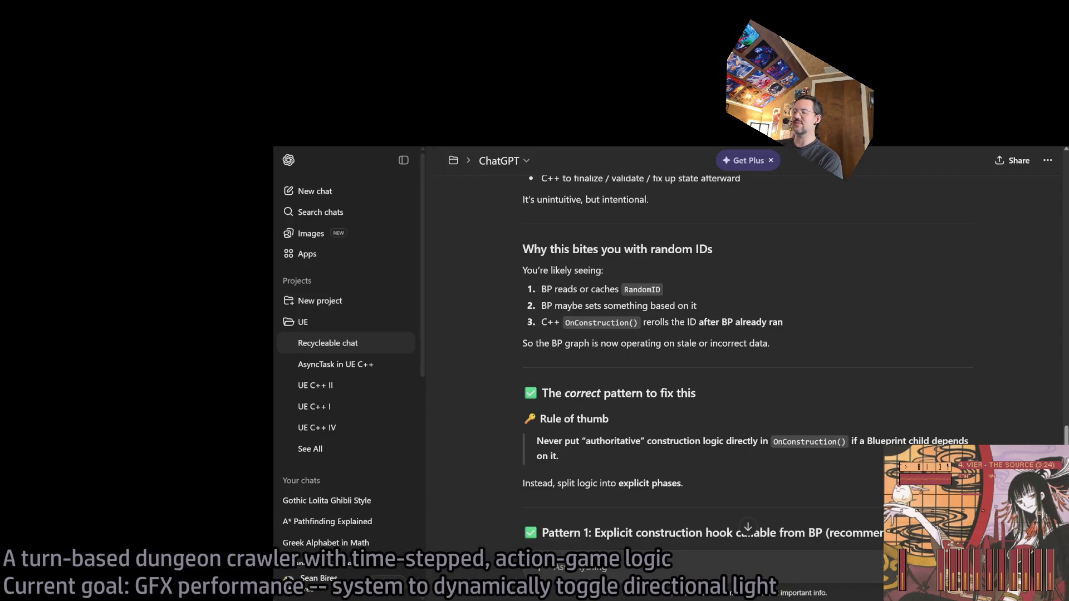
pyautogui.hotkey('alt', 'Tab')
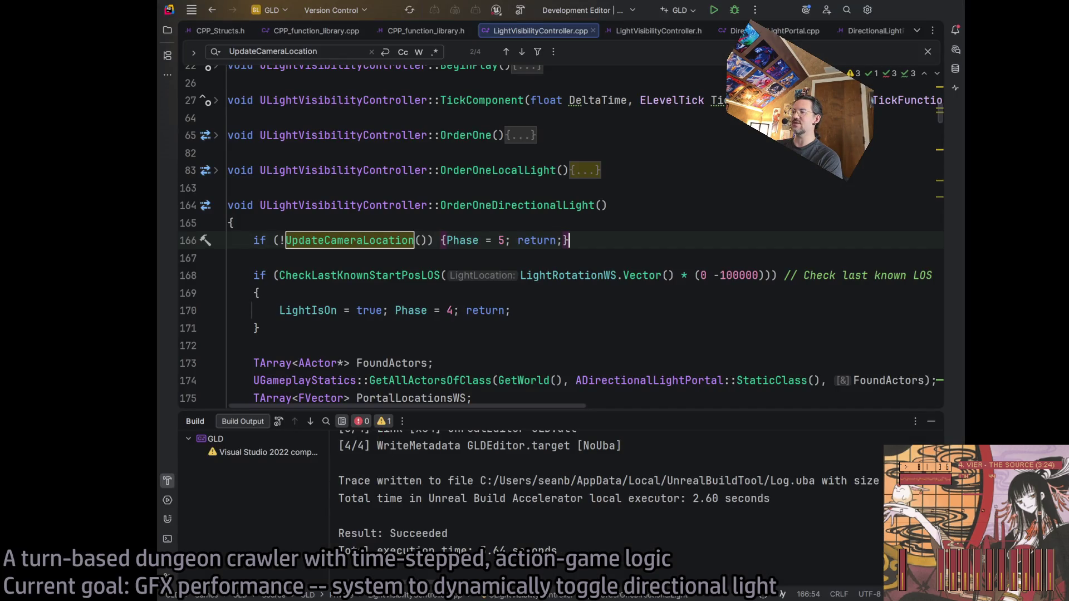
pyautogui.hotkey('alt', 'Tab')
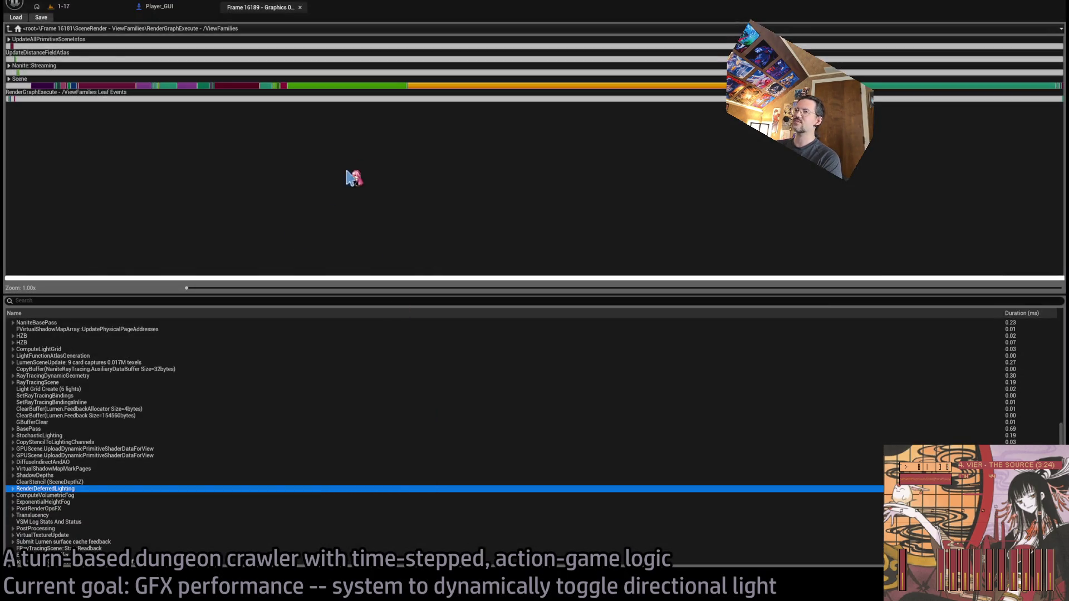
pyautogui.click(345, 221)
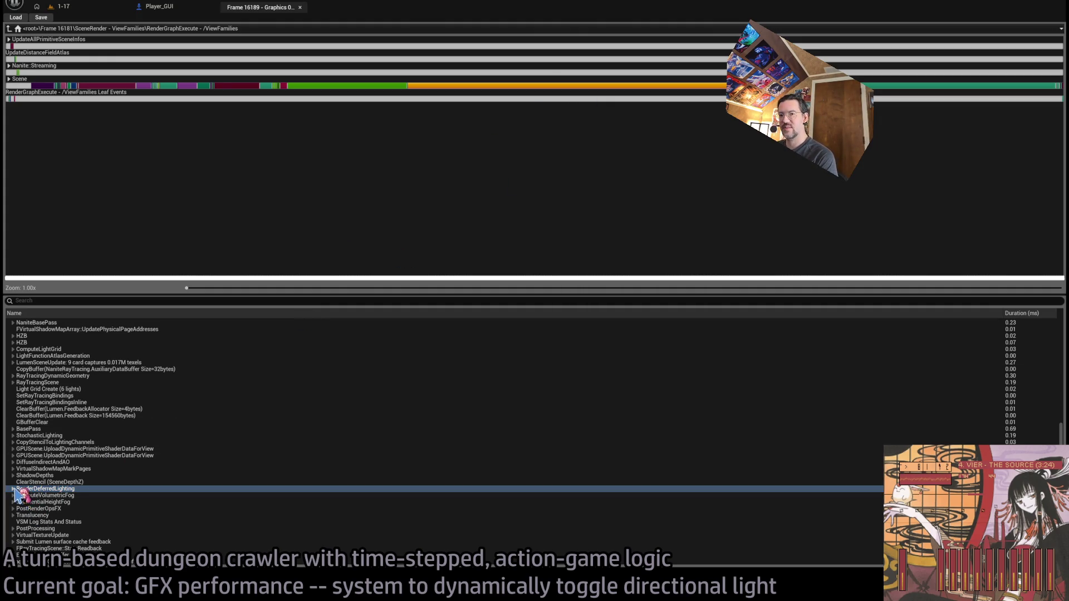
pyautogui.click(13, 489)
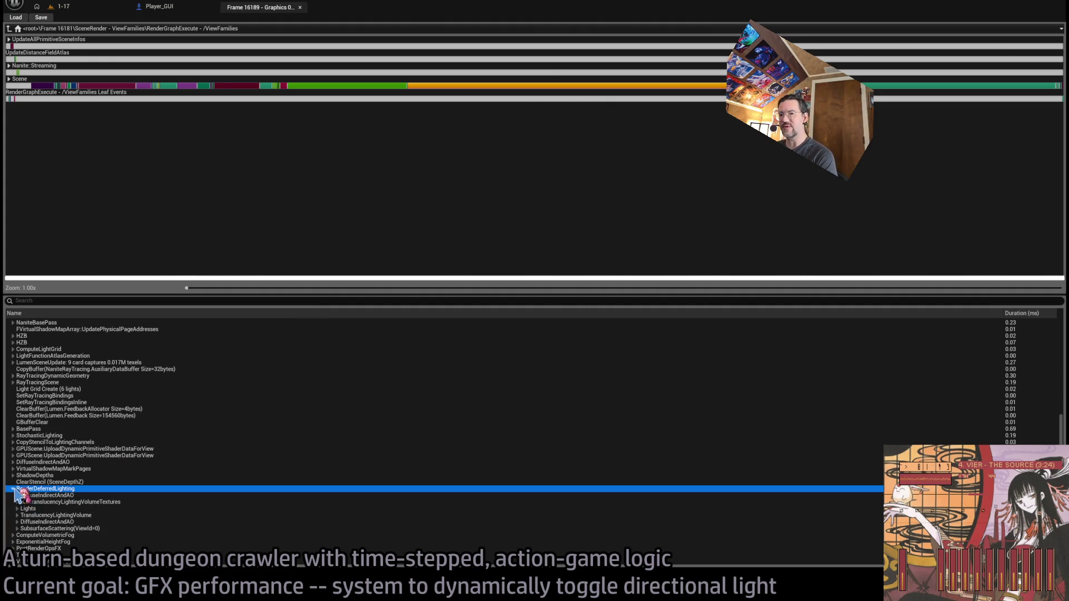
pyautogui.click(79, 502)
pyautogui.click(18, 508)
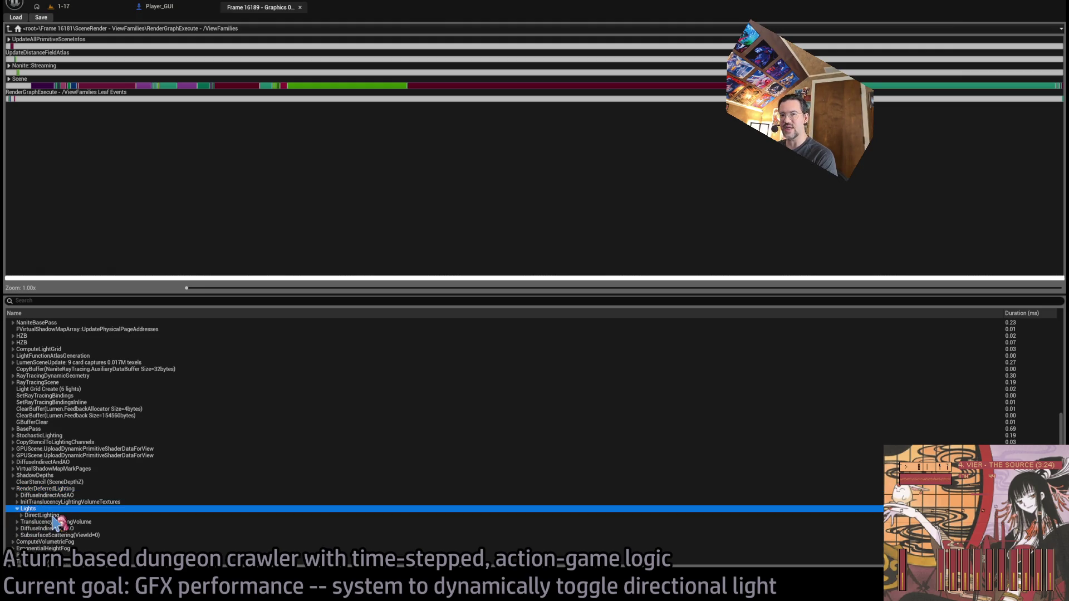
pyautogui.click(22, 515)
pyautogui.scroll(-1, 26, 516)
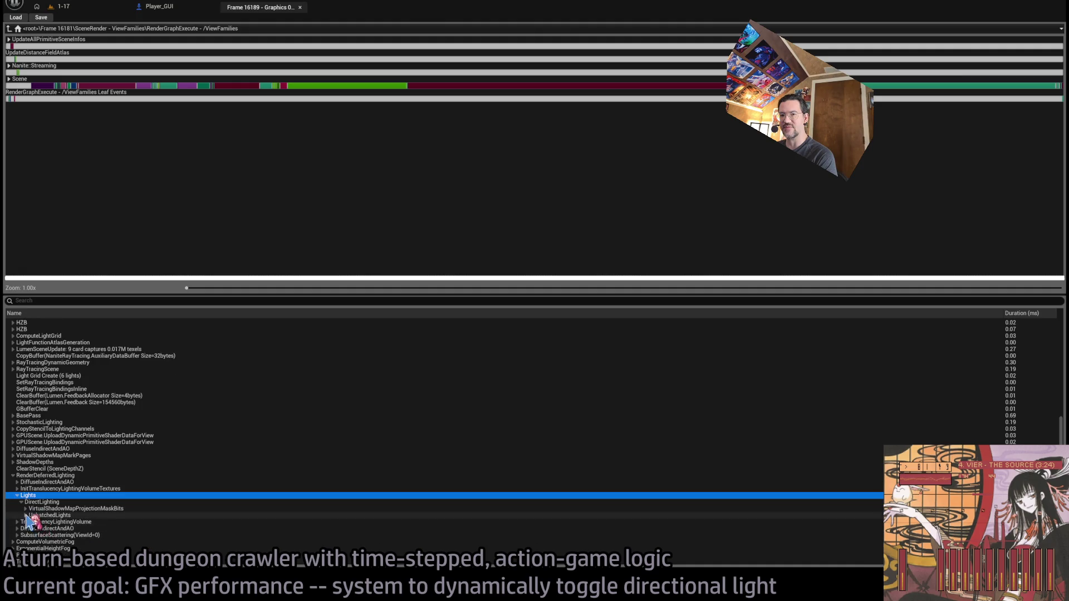
# Inspect VirtualShadowMapProjection, Room_PointLight8_down2 and Puppetpuppet_MetaDusk0 costs, then return to level 1-17
pyautogui.click(26, 515)
pyautogui.click(25, 508)
pyautogui.click(334, 513)
pyautogui.click(329, 501)
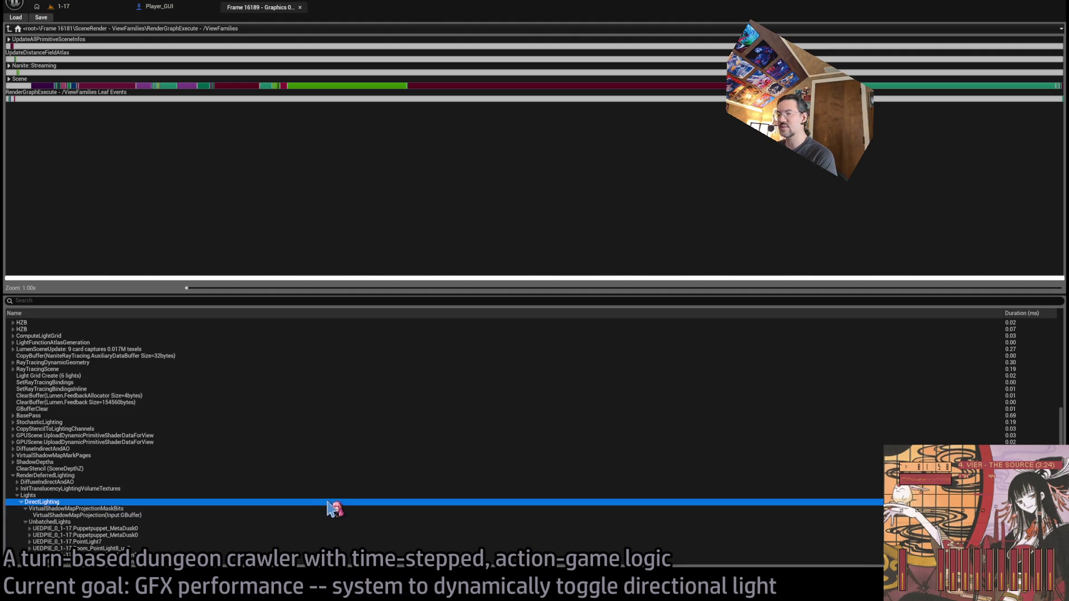
pyautogui.click(282, 515)
pyautogui.scroll(-3, 286, 512)
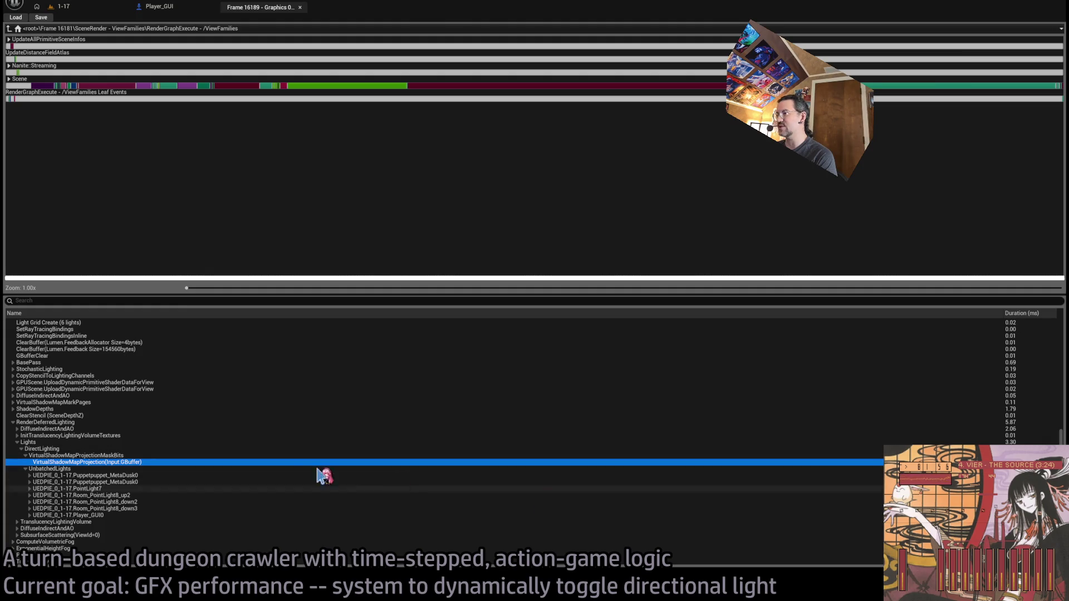
pyautogui.click(124, 476)
pyautogui.click(151, 502)
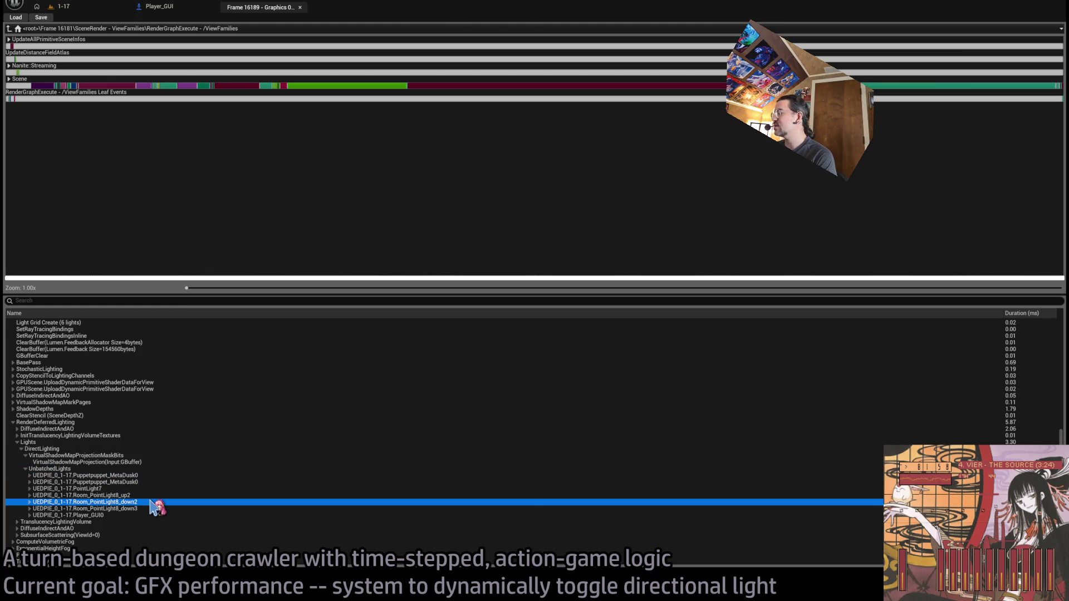
pyautogui.click(120, 477)
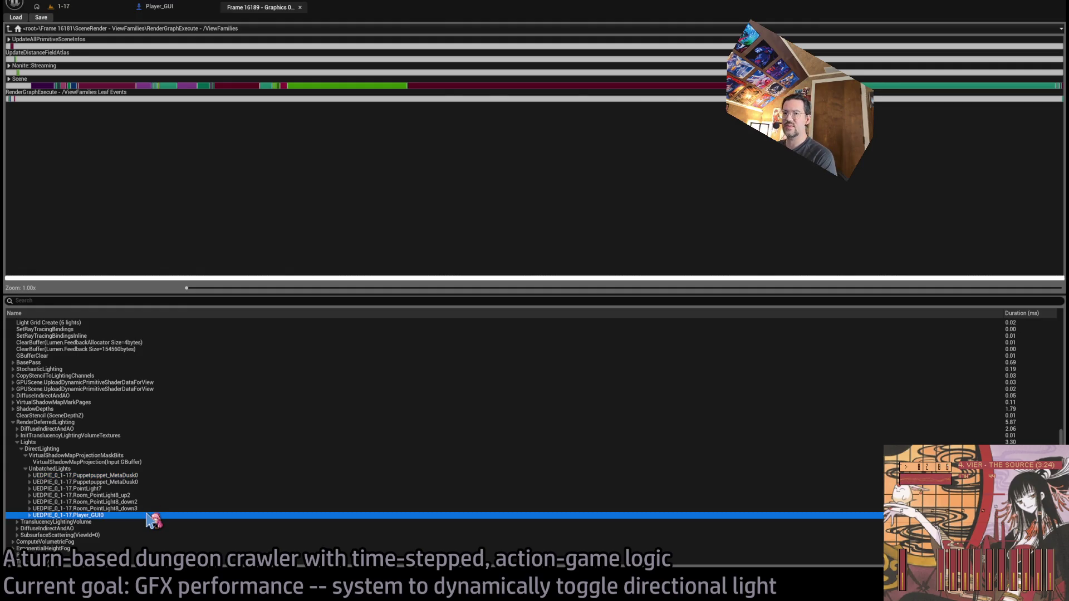
pyautogui.click(75, 8)
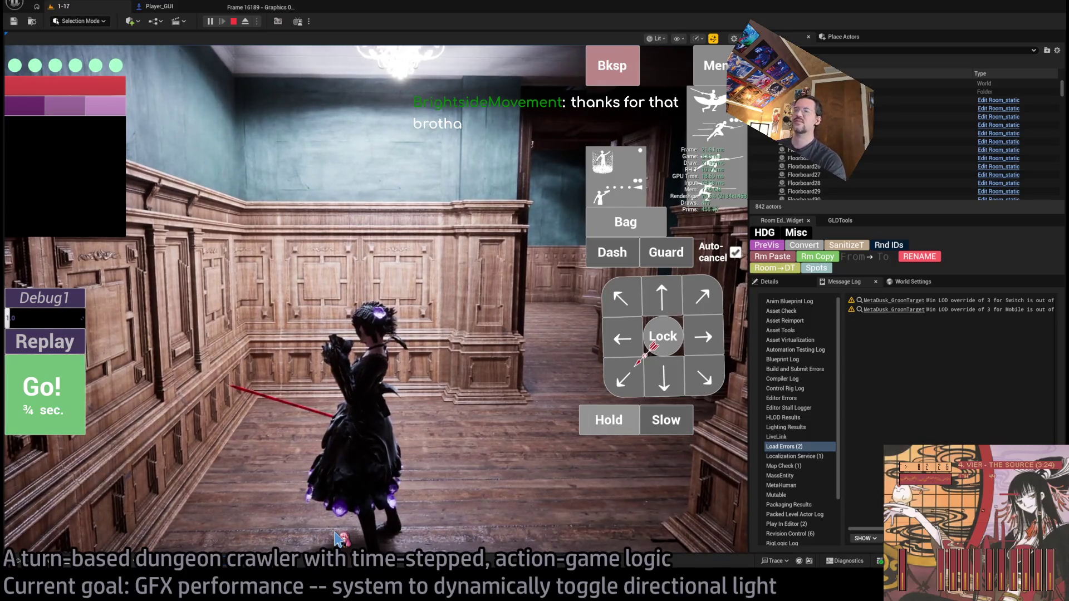
# Show live GPU stats over the game, resize the viewport, switch to Details, then reopen Frame 16189
pyautogui.press('p')
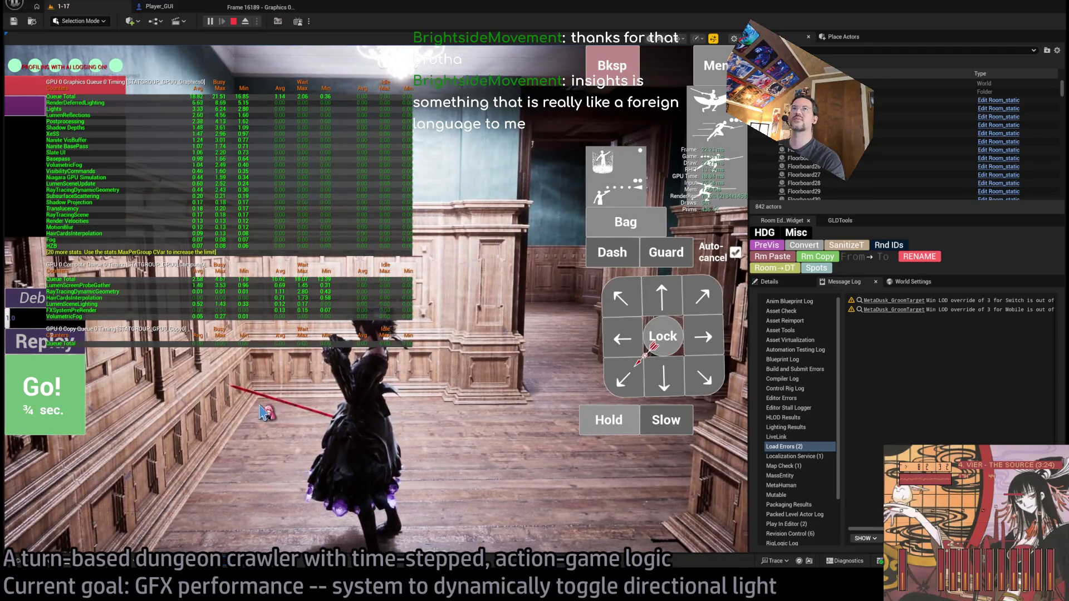
pyautogui.moveTo(753, 342); pyautogui.dragTo(1016, 361)
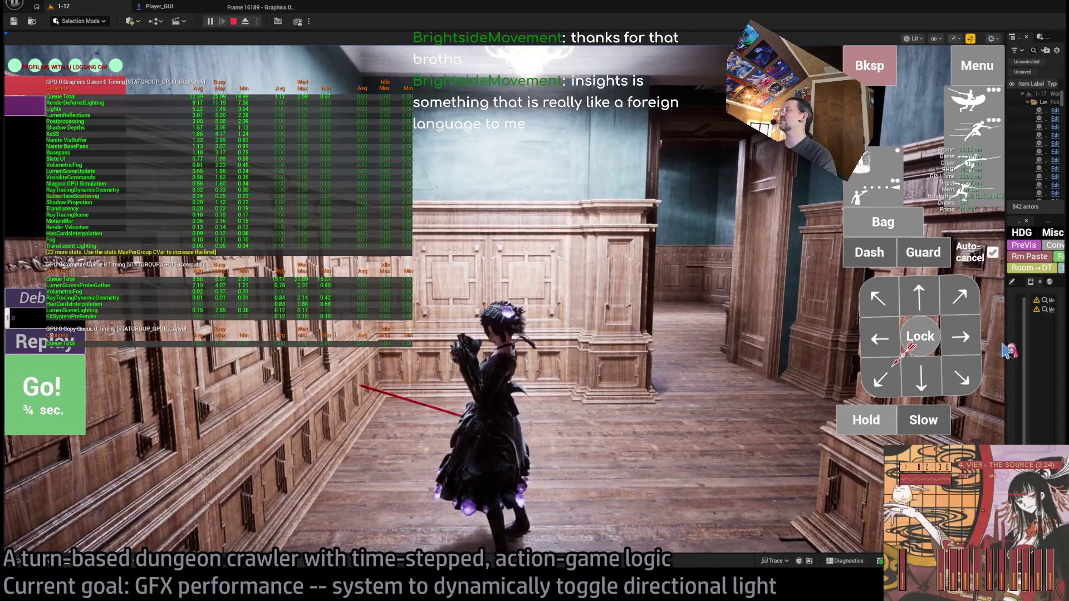
pyautogui.moveTo(1011, 348); pyautogui.dragTo(861, 334)
pyautogui.click(883, 281)
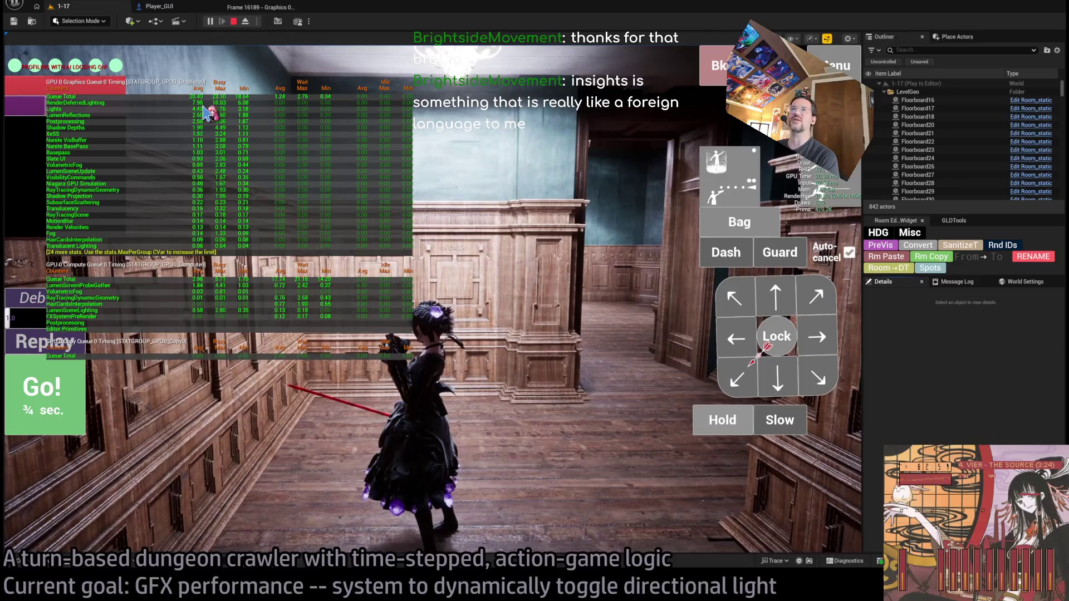
pyautogui.click(253, 8)
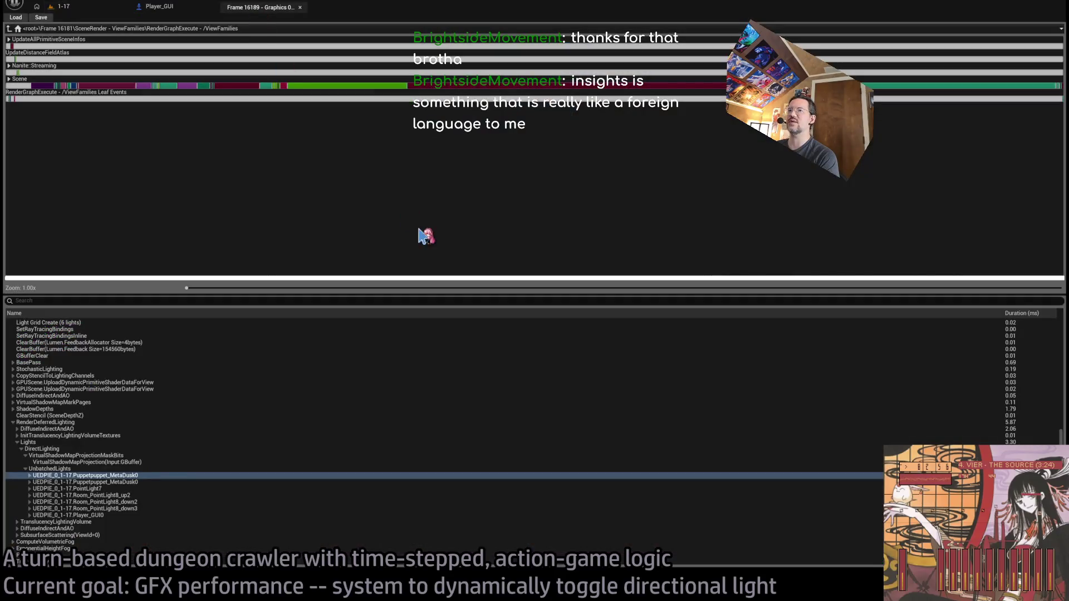
# Turn off the stat gpu overlay in the 1-17 game and replace the Frame 16189 capture with a fresh one
pyautogui.click(62, 7)
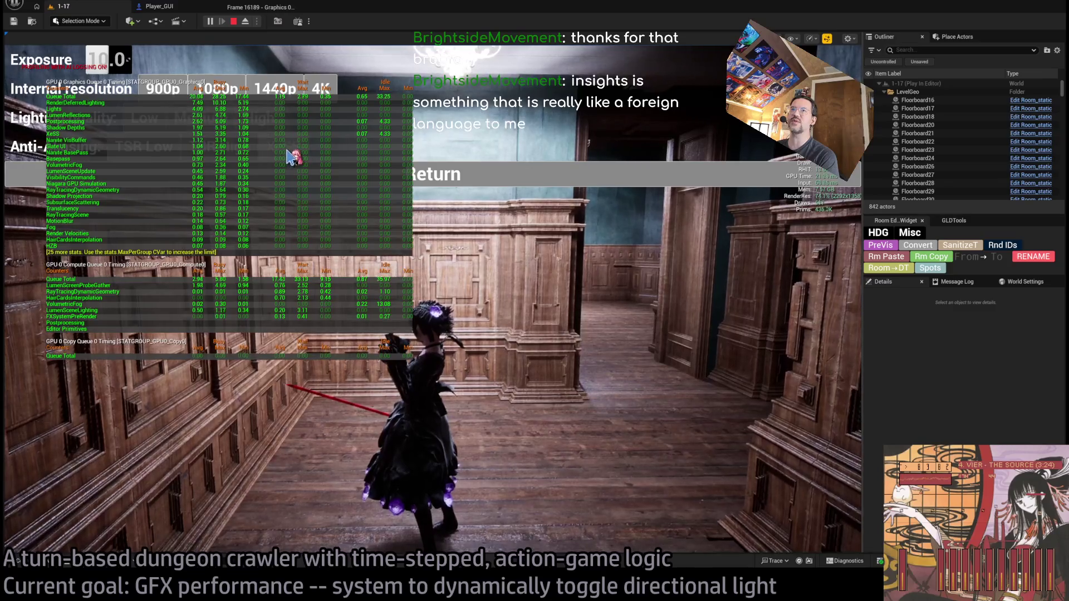
pyautogui.click(312, 172)
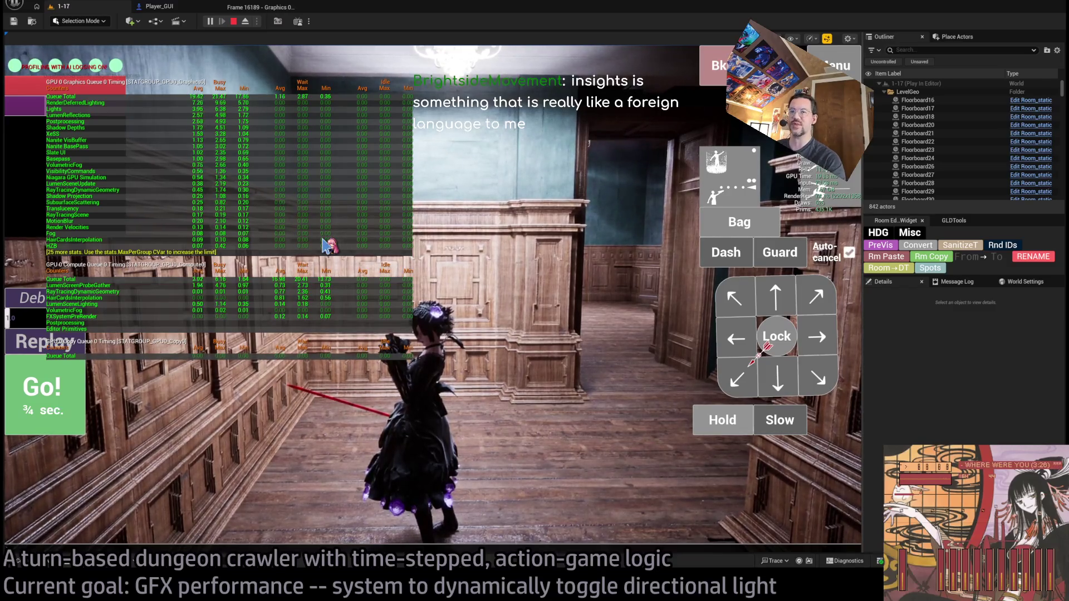
pyautogui.press('`')
pyautogui.write('stat gpu')
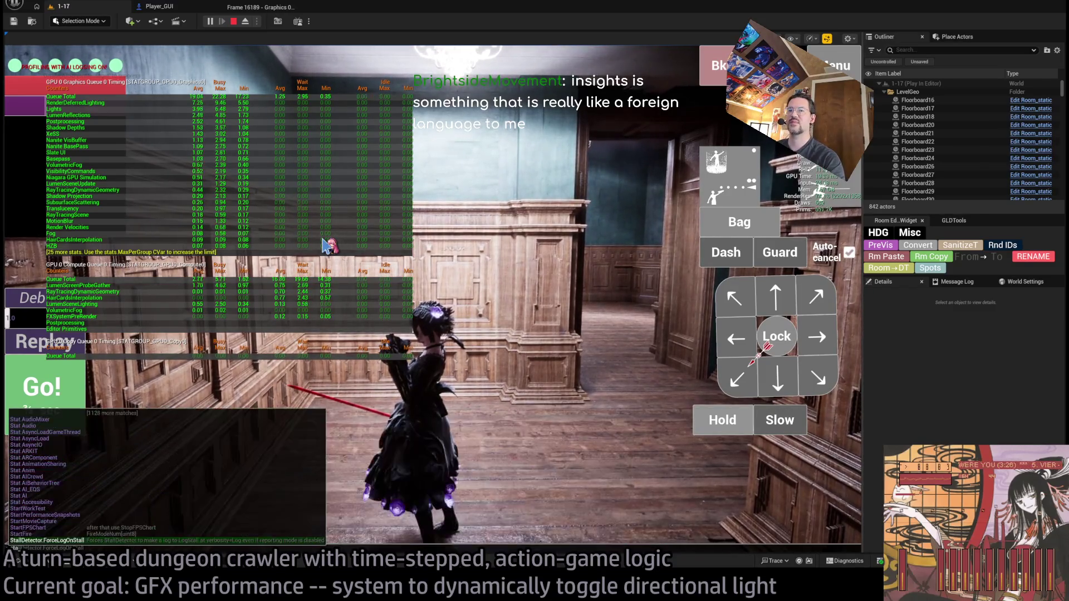
pyautogui.press('Return')
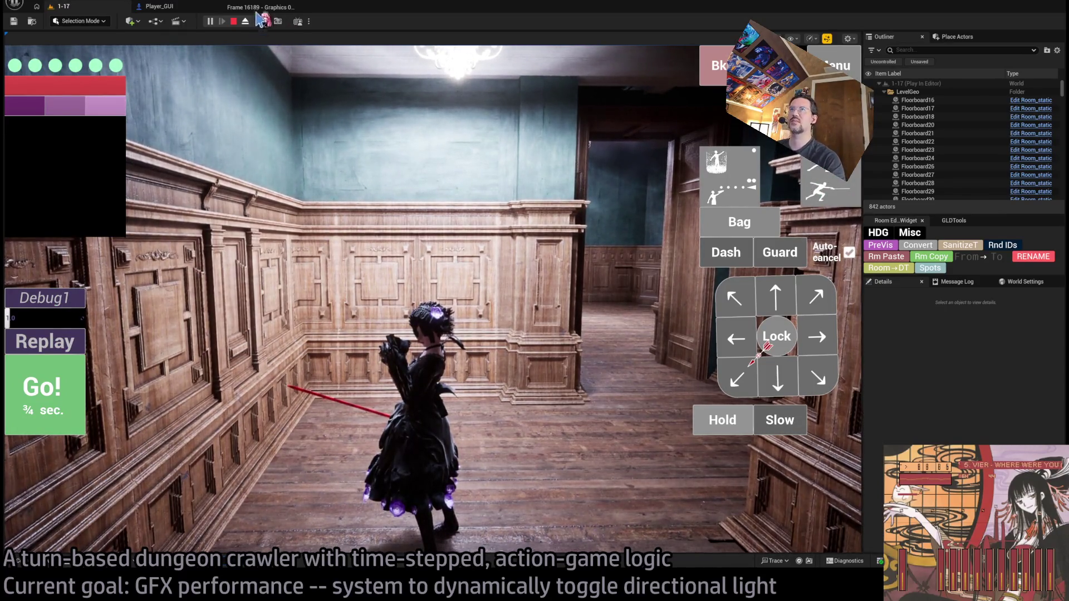
pyautogui.click(299, 7)
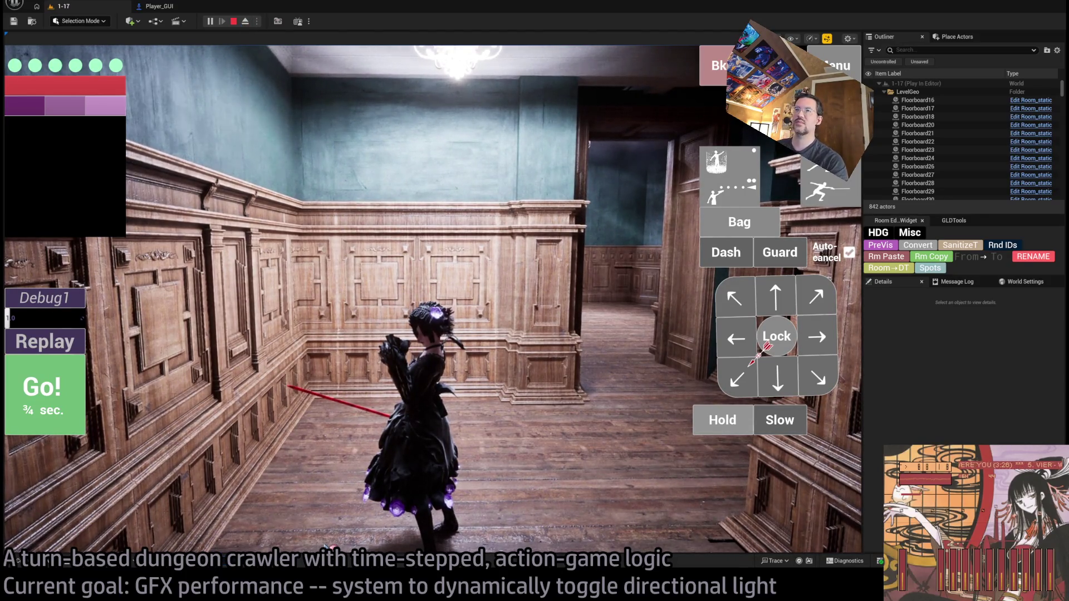
pyautogui.hotkey('ctrl', 'shift', ',')
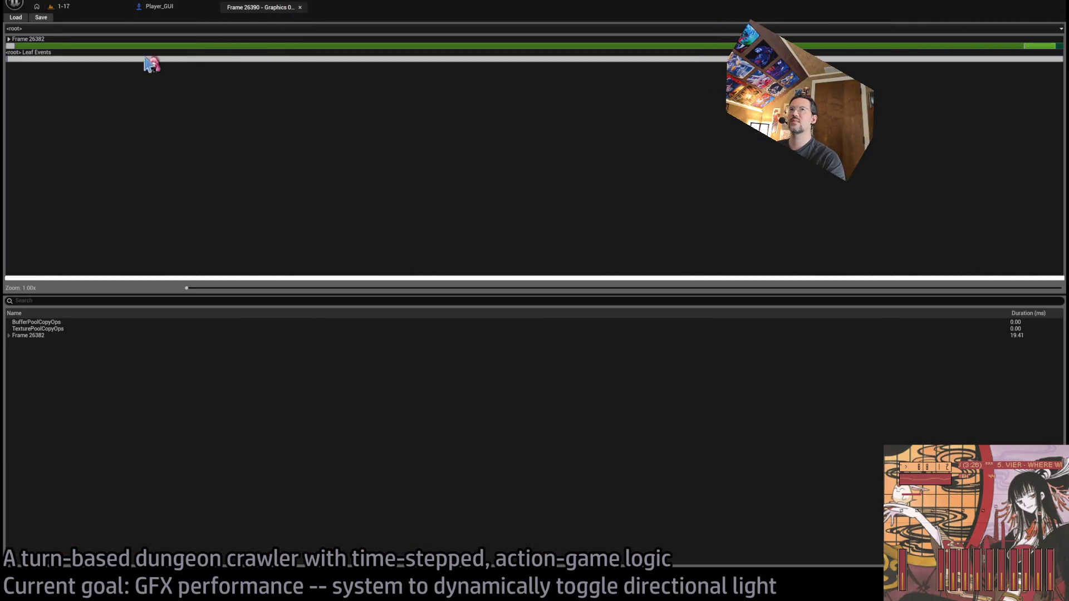
# Drill from Frame 26382 through SceneRender - ViewFamilies into RenderGraphExecute, then close the profiler
pyautogui.doubleClick(11, 45)
pyautogui.doubleClick(11, 45)
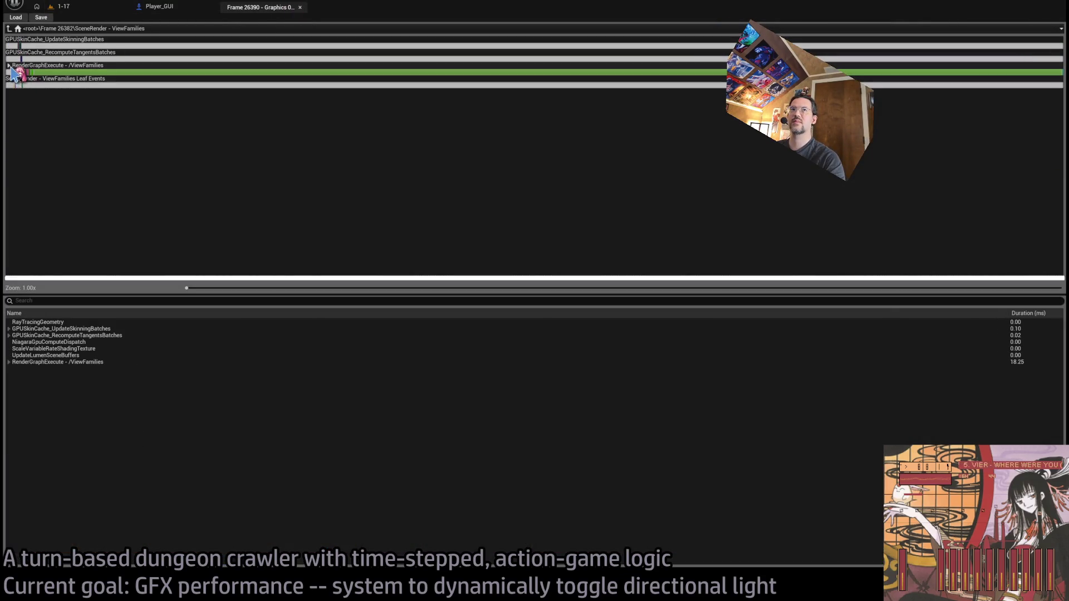
pyautogui.doubleClick(17, 72)
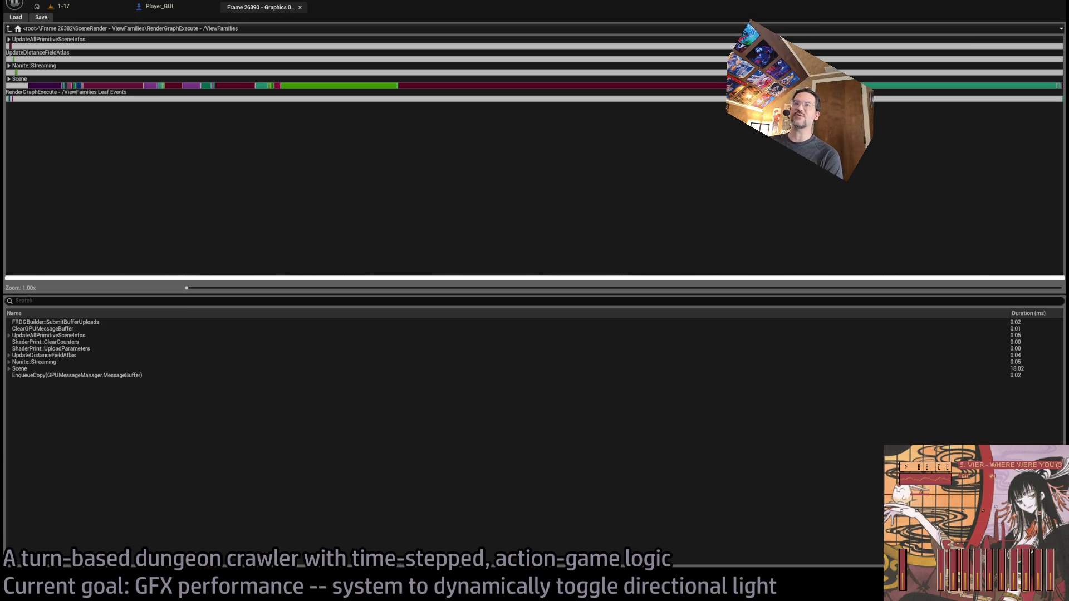
pyautogui.click(299, 7)
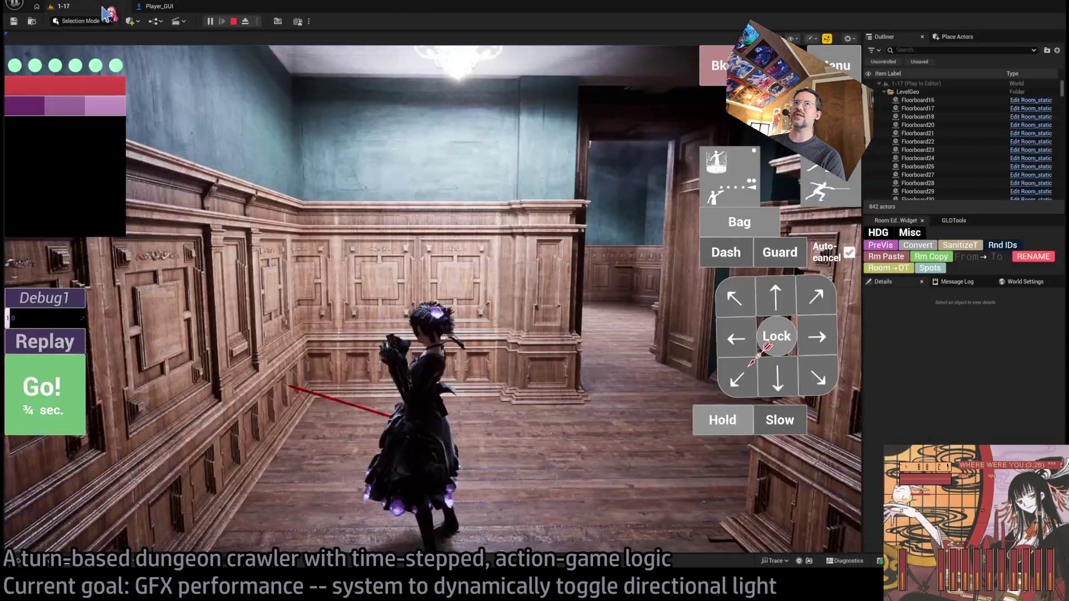
# Stop the play-in-editor session from the toolbar
pyautogui.click(234, 22)
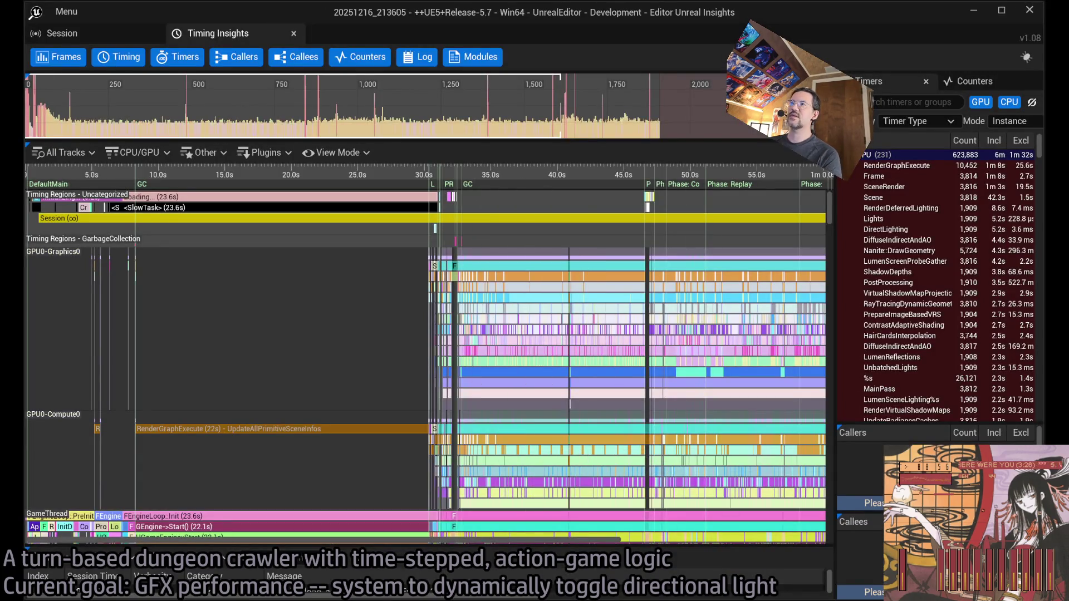
# Bring GameThread to the top, clear the selection and zoom in around 53 s
pyautogui.scroll(-2, 656, 329)
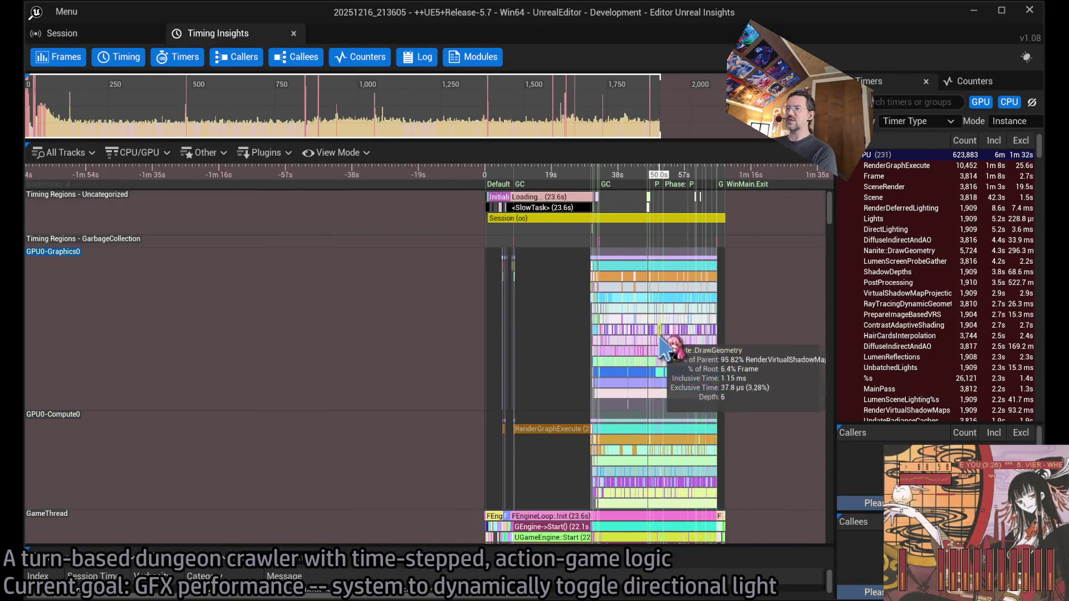
pyautogui.moveTo(829, 212)
pyautogui.mouseDown()
pyautogui.moveTo(854, 358)
pyautogui.moveTo(849, 470)
pyautogui.moveTo(850, 231)
pyautogui.mouseUp()
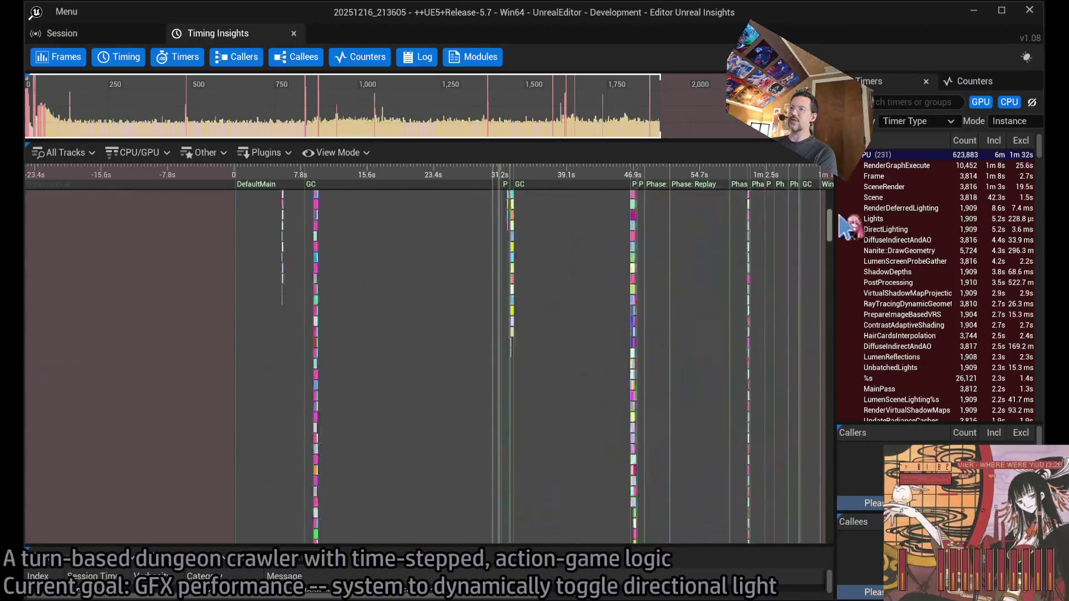
pyautogui.moveTo(644, 372); pyautogui.dragTo(529, 362)
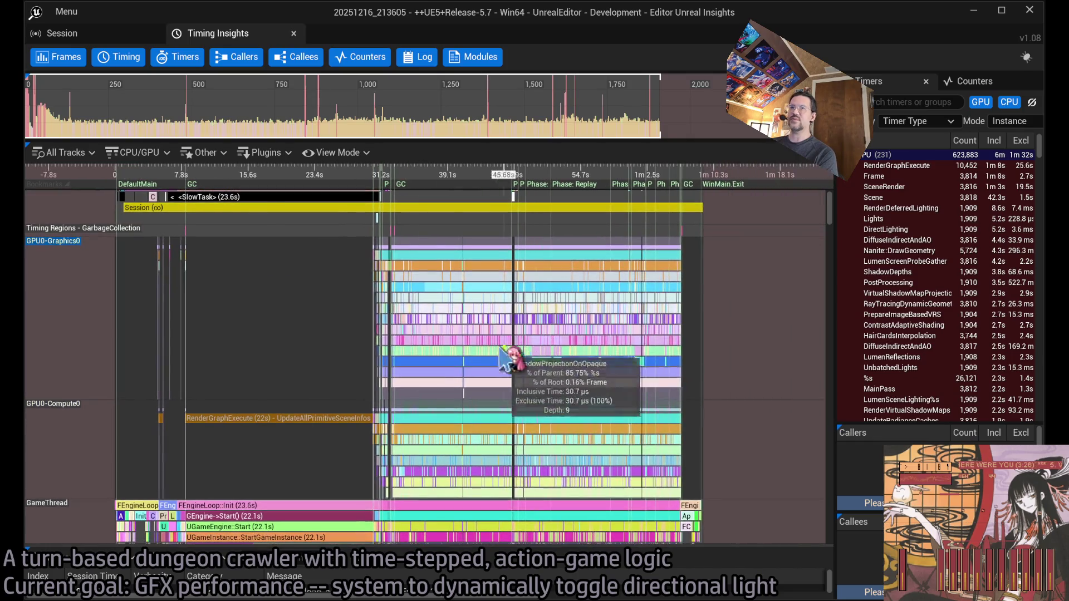
pyautogui.moveTo(258, 290); pyautogui.dragTo(260, 301)
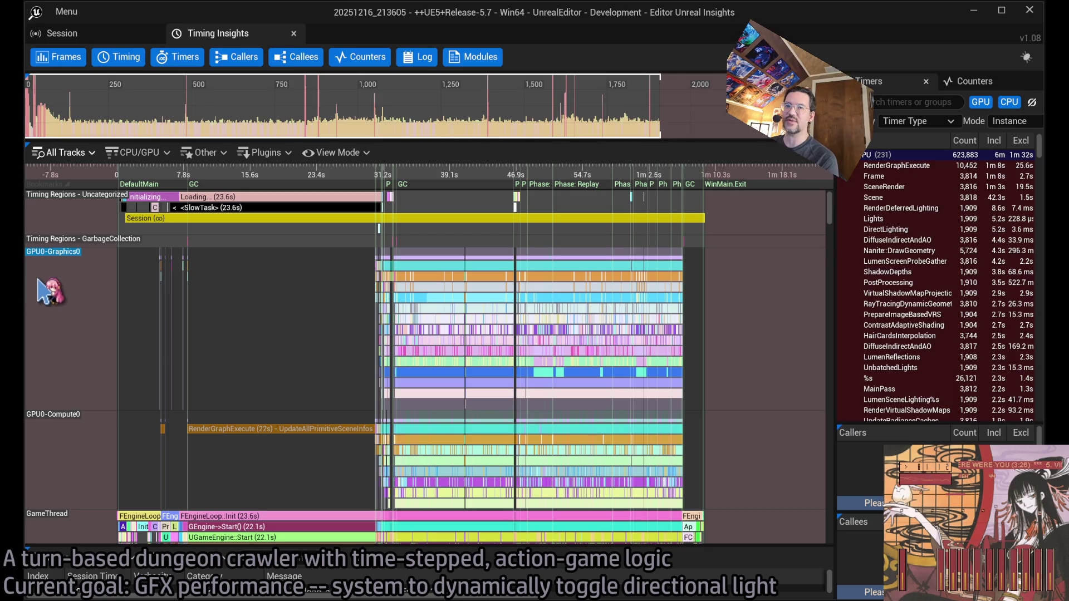
pyautogui.scroll(-3, 36, 310)
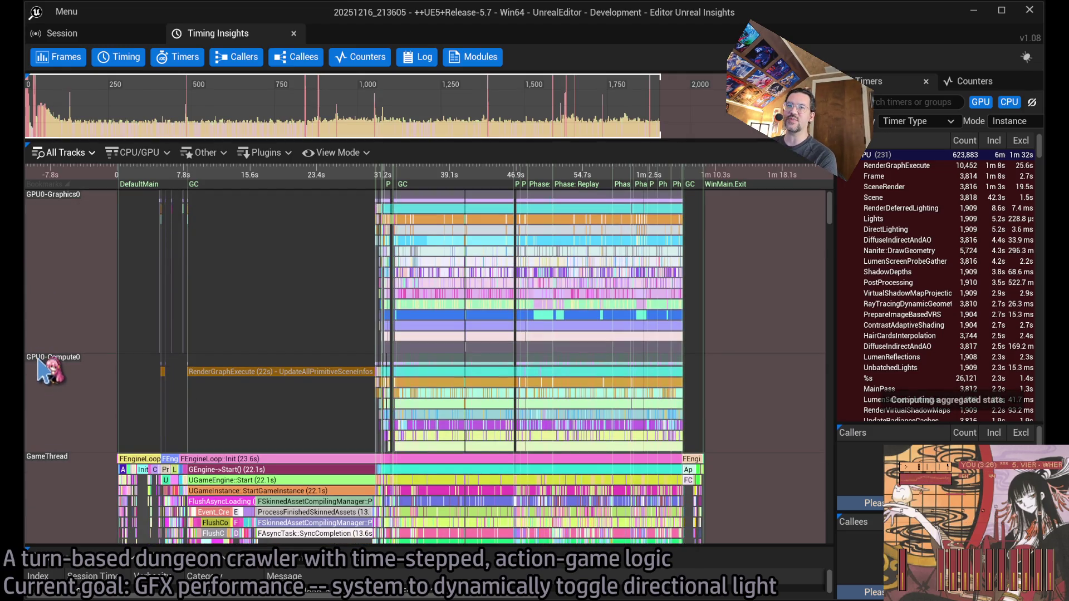
pyautogui.scroll(-8, 44, 389)
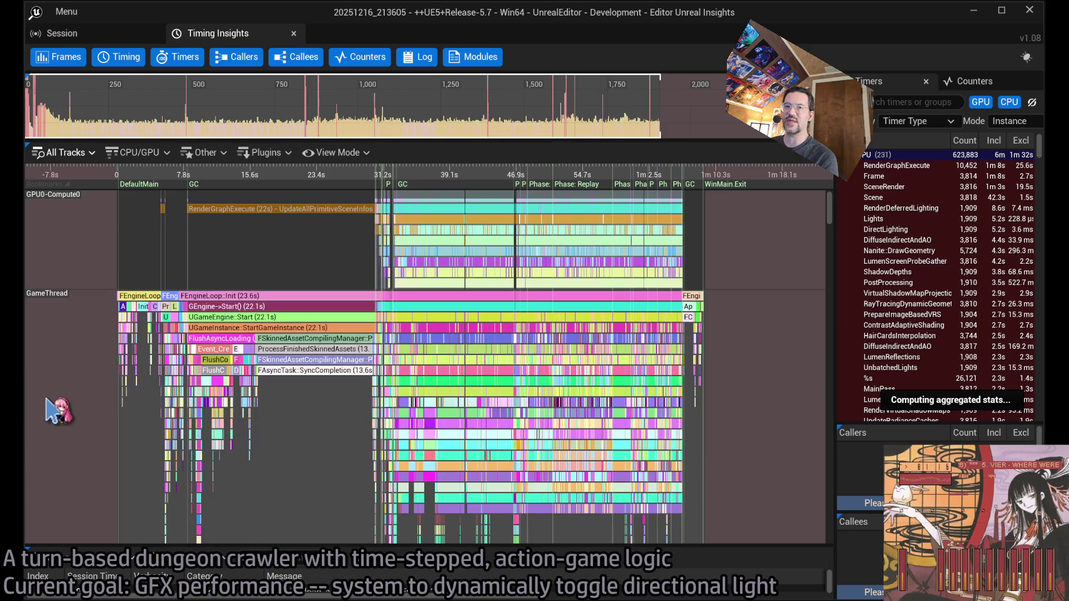
pyautogui.scroll(-5, 50, 419)
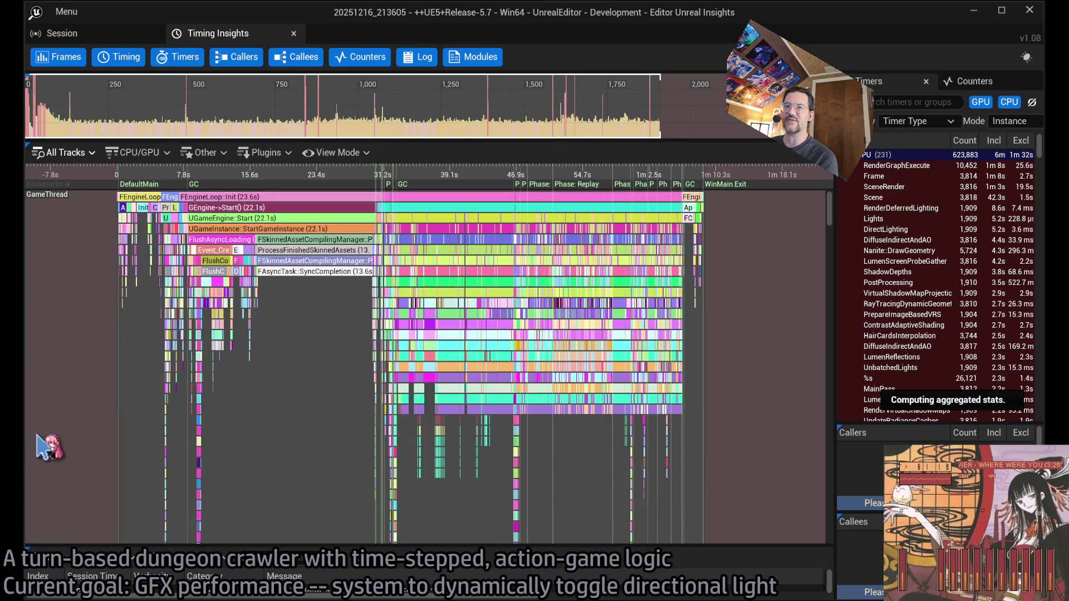
pyautogui.click(194, 186)
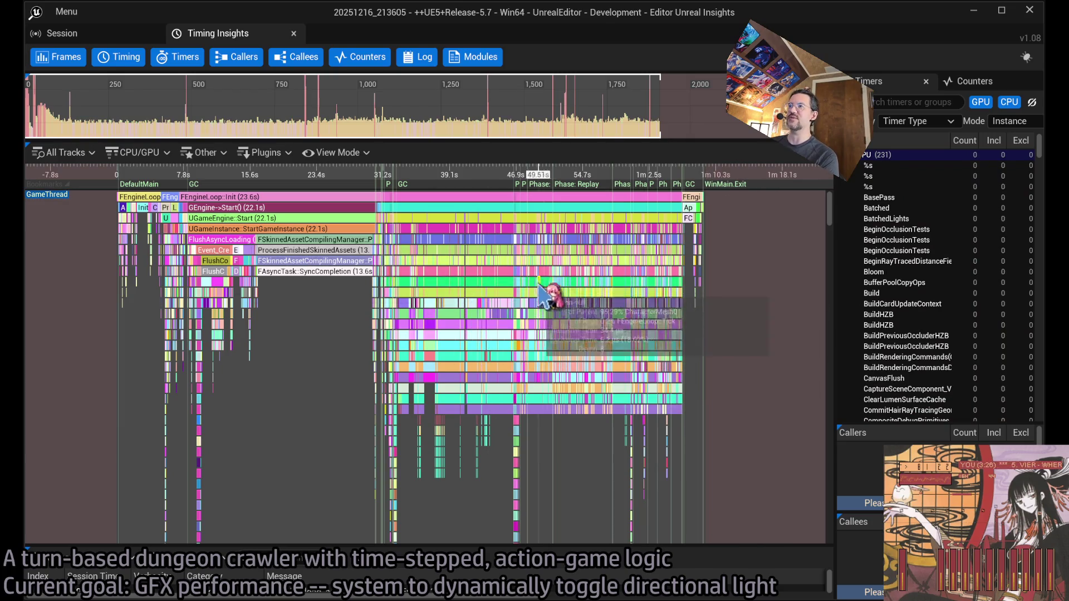
pyautogui.scroll(3, 553, 301)
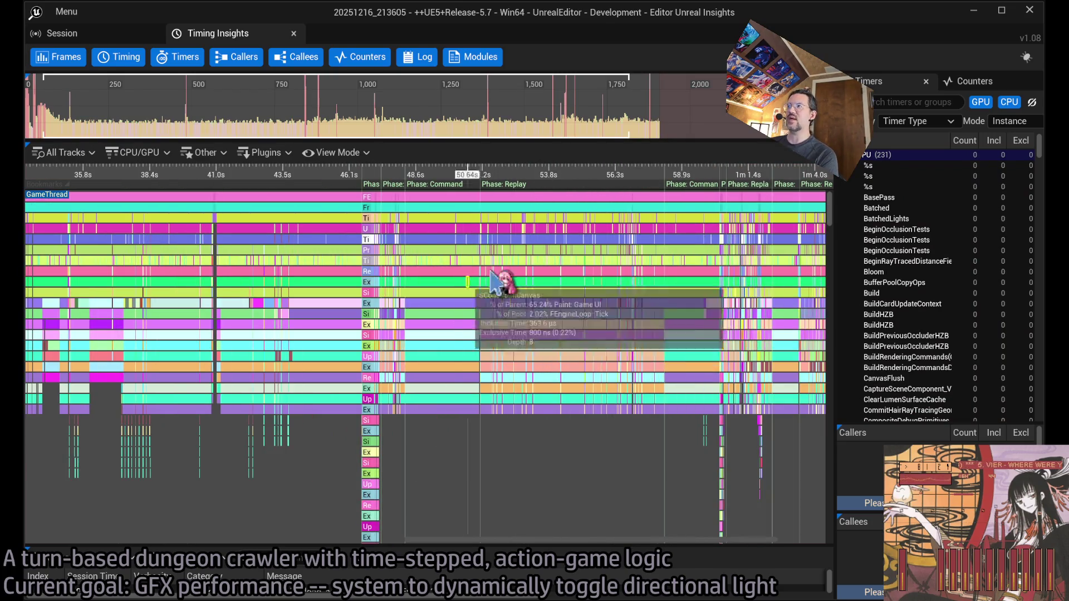
pyautogui.scroll(15, 567, 266)
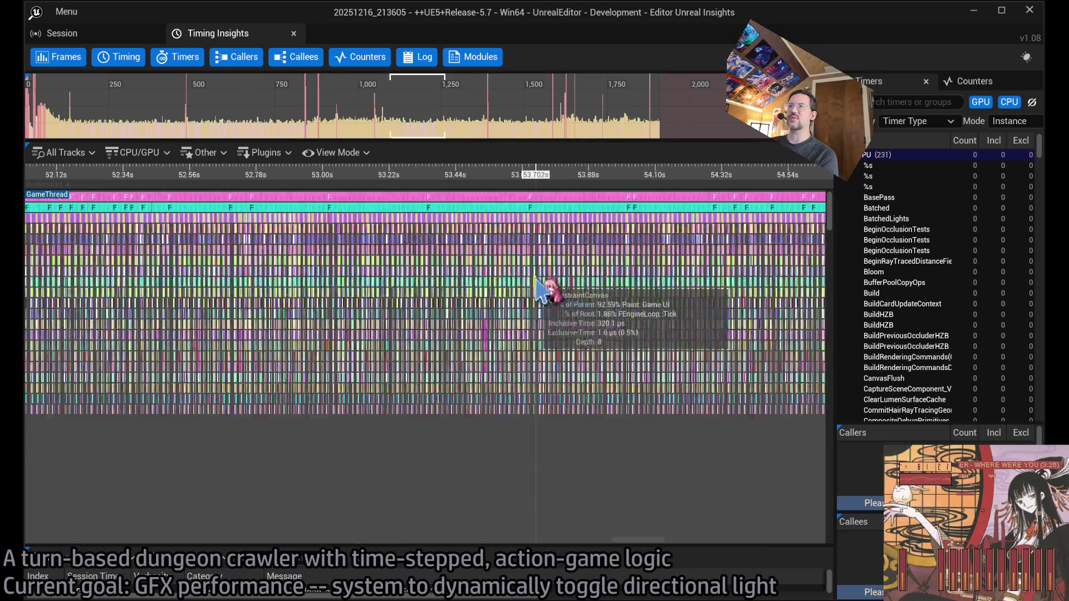
# Zoom into Frame 1200 and select TickCompletionEvents (13,342 calls, 4.7 s inclusive)
pyautogui.scroll(4, 513, 270)
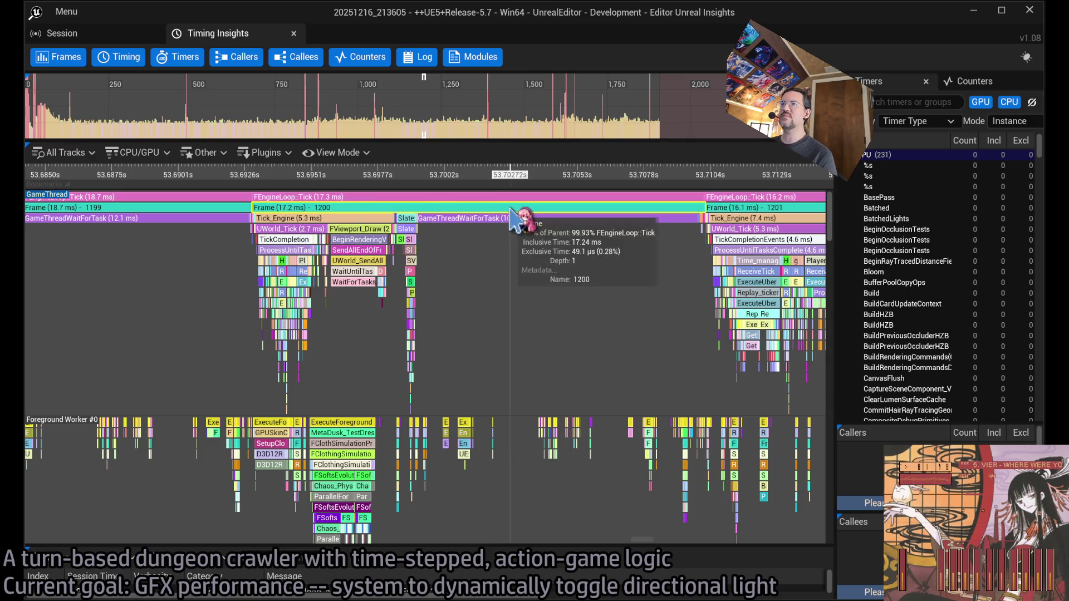
pyautogui.scroll(1, 436, 250)
pyautogui.moveTo(489, 268); pyautogui.dragTo(384, 261)
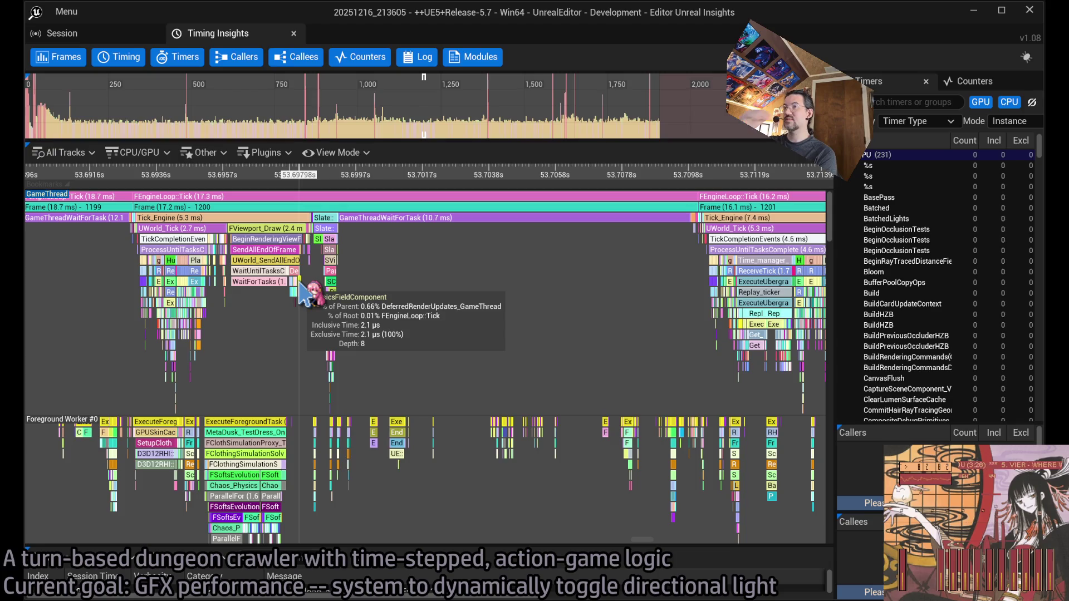
pyautogui.scroll(5, 246, 279)
pyautogui.moveTo(407, 268)
pyautogui.mouseDown()
pyautogui.moveTo(418, 296)
pyautogui.moveTo(423, 282)
pyautogui.mouseUp()
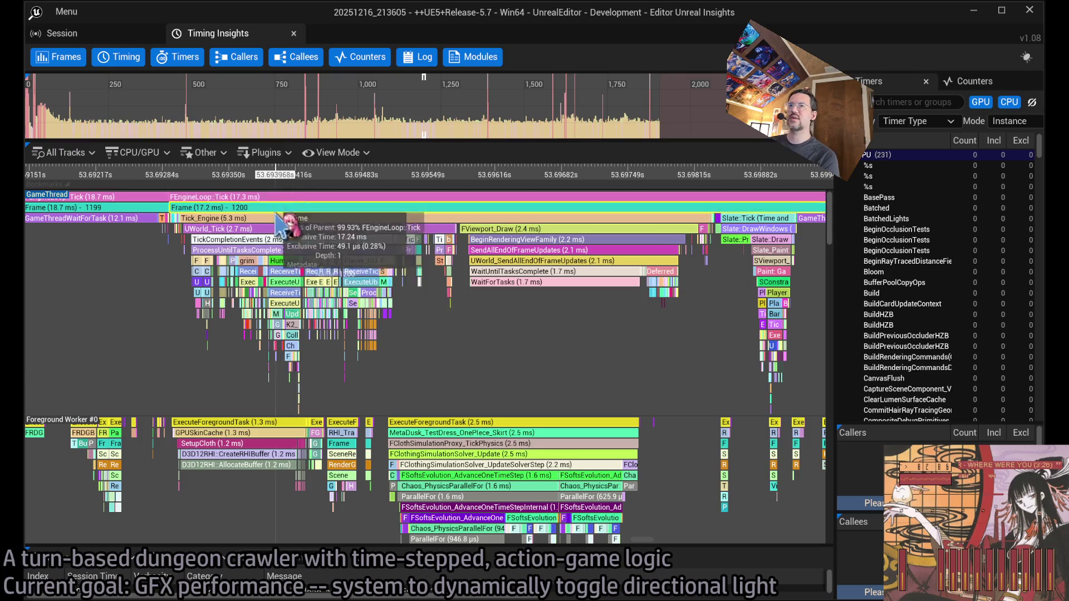
pyautogui.scroll(3, 278, 258)
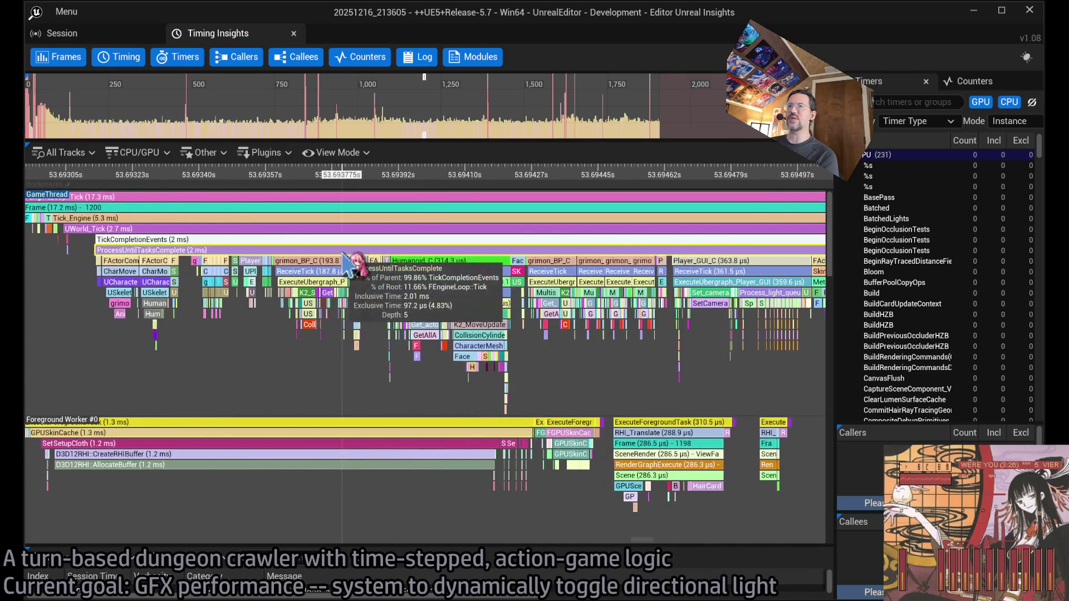
pyautogui.moveTo(440, 332); pyautogui.dragTo(374, 332)
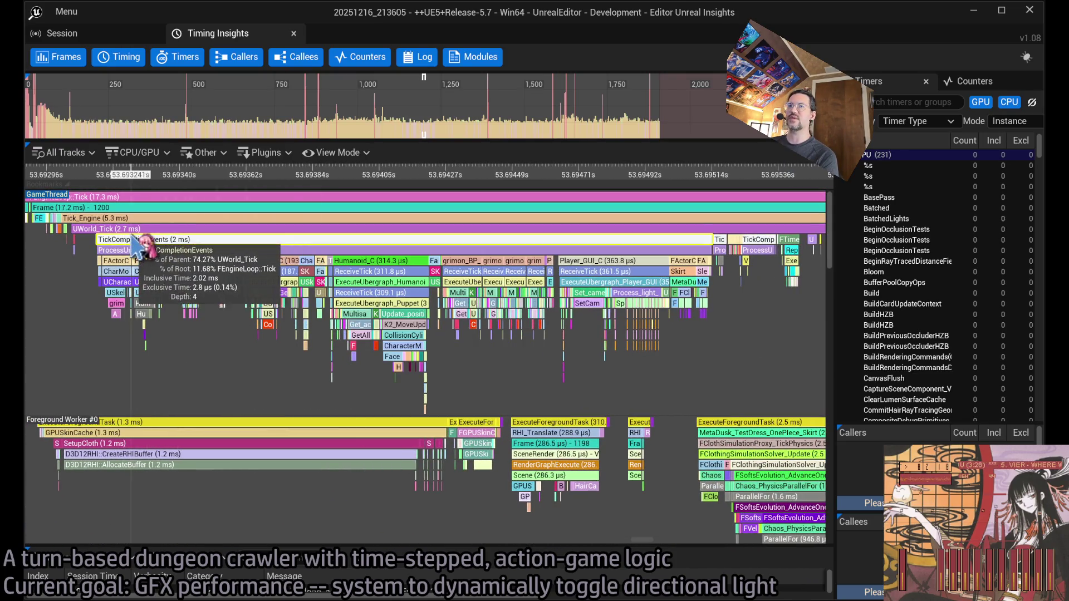
pyautogui.click(204, 243)
pyautogui.scroll(2, 187, 278)
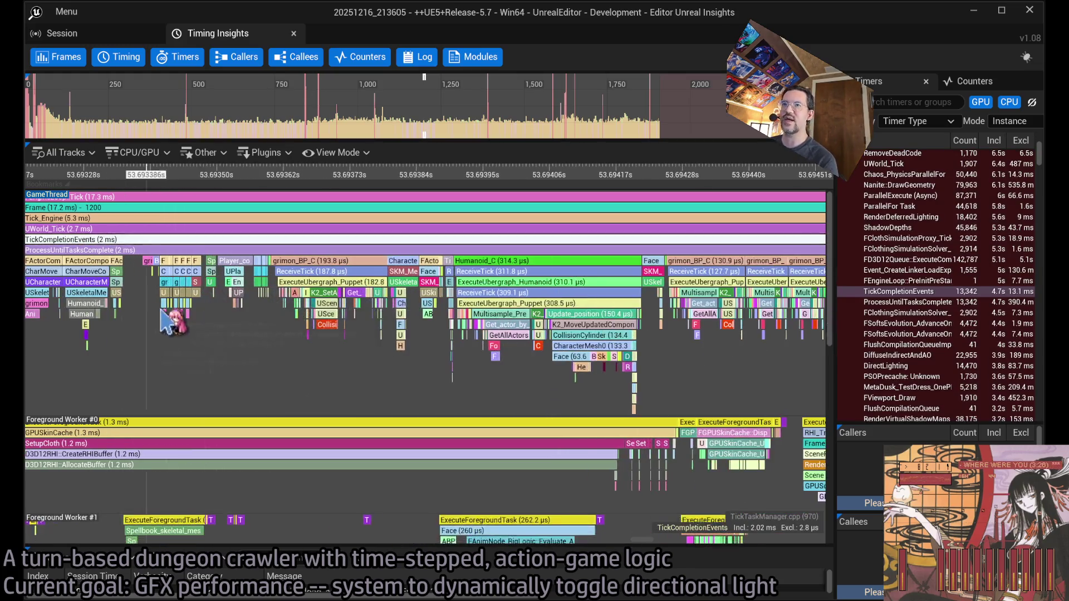
# Select the grimon_BP_C and then the Humanoid_C actor ticks to view their timer stats
pyautogui.moveTo(164, 320); pyautogui.dragTo(241, 319)
pyautogui.click(397, 266)
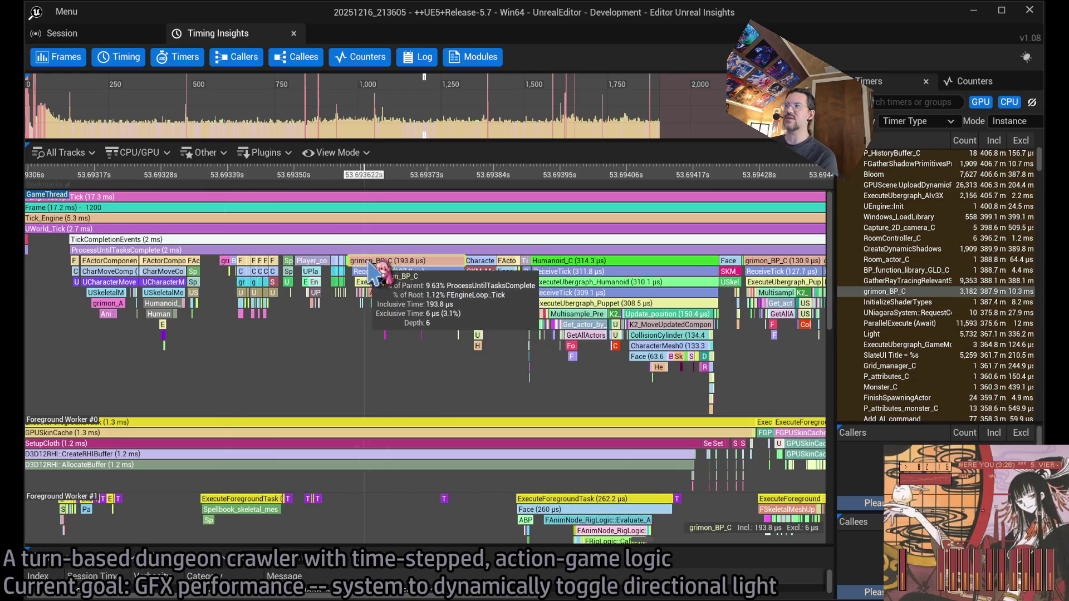
pyautogui.moveTo(585, 266); pyautogui.dragTo(383, 266)
pyautogui.click(383, 265)
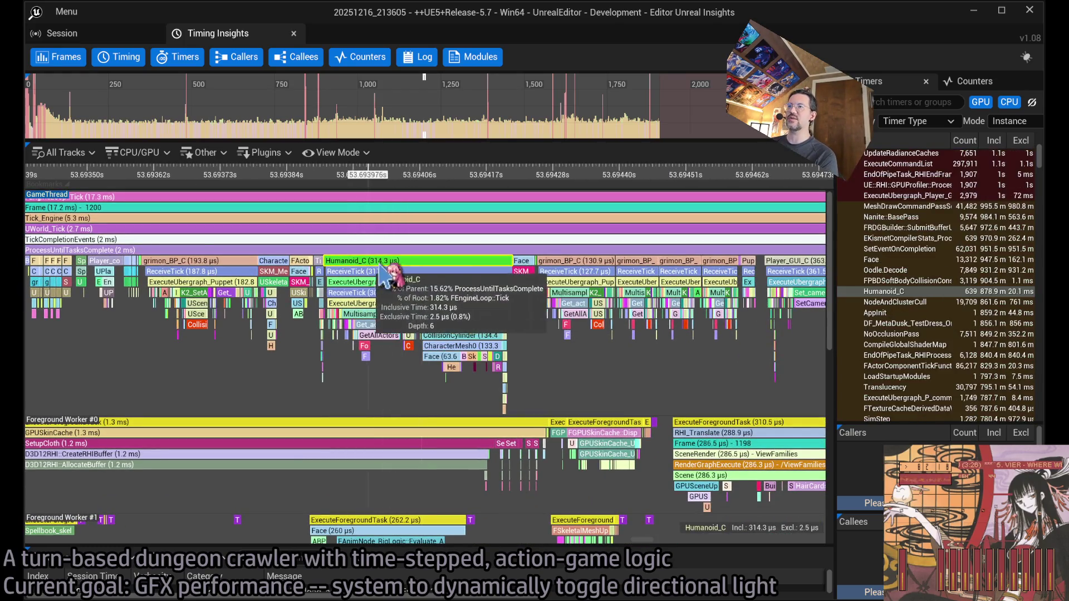
# Zoom into Humanoid_C's children and select CollisionCylinder (12,216 calls, 96.4 ms inclusive)
pyautogui.scroll(3, 450, 340)
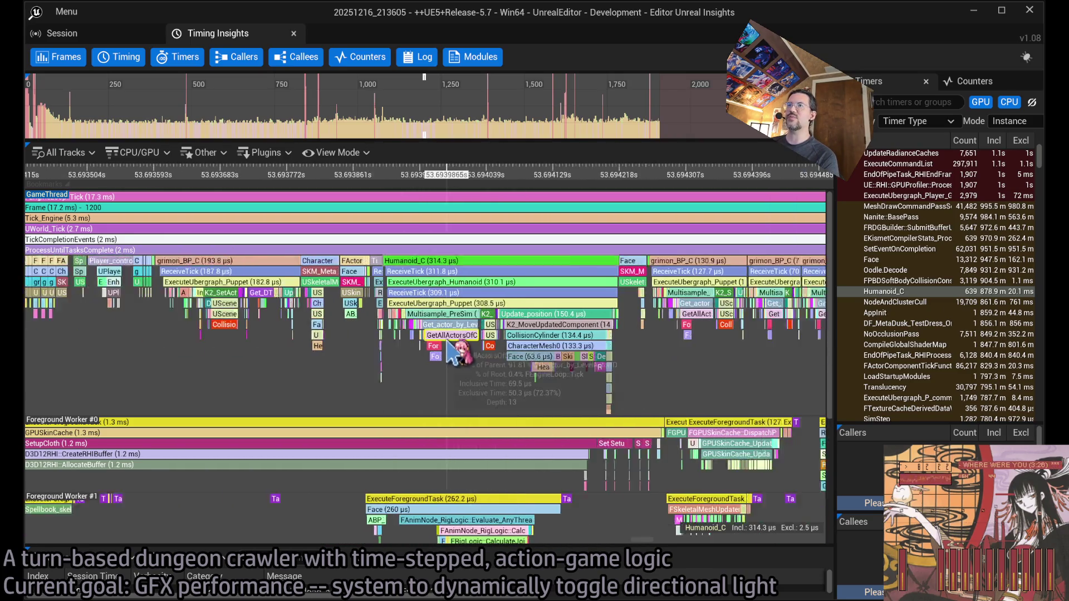
pyautogui.scroll(2, 462, 340)
pyautogui.scroll(-2, 343, 327)
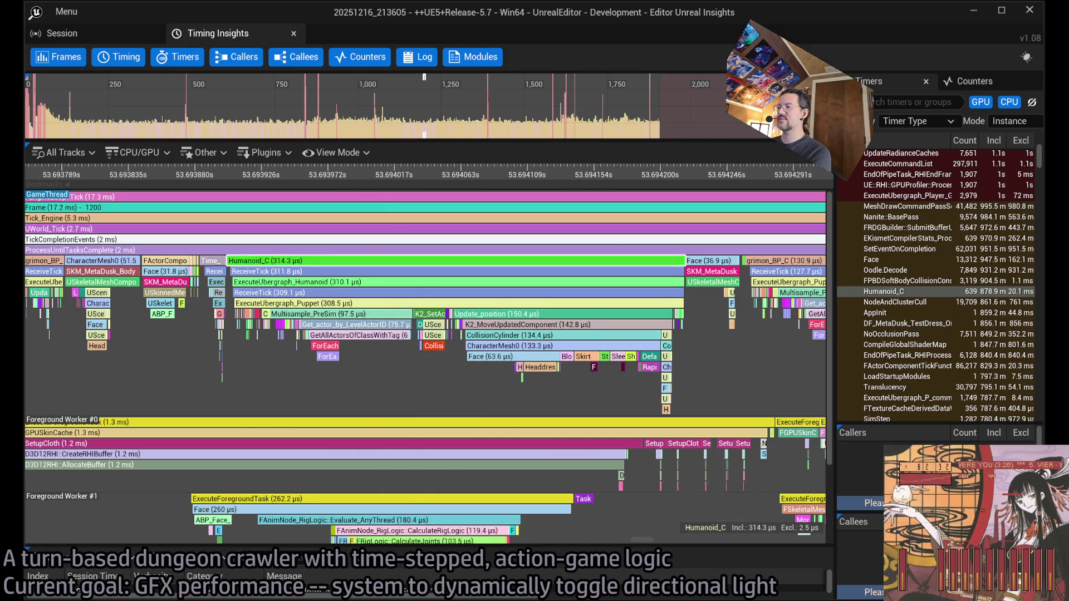
pyautogui.scroll(1, 526, 324)
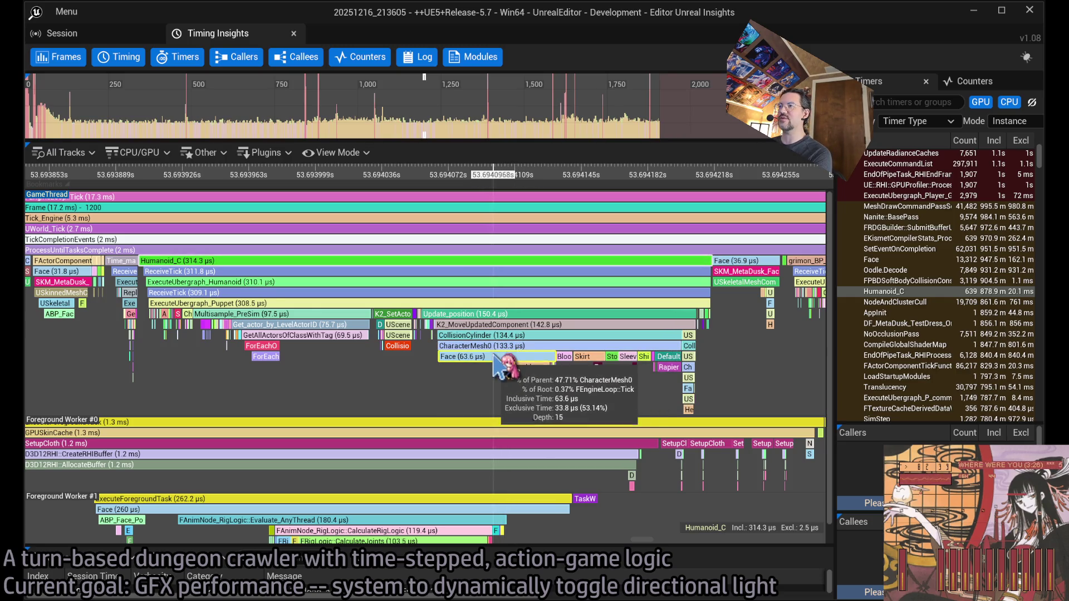
pyautogui.scroll(3, 522, 356)
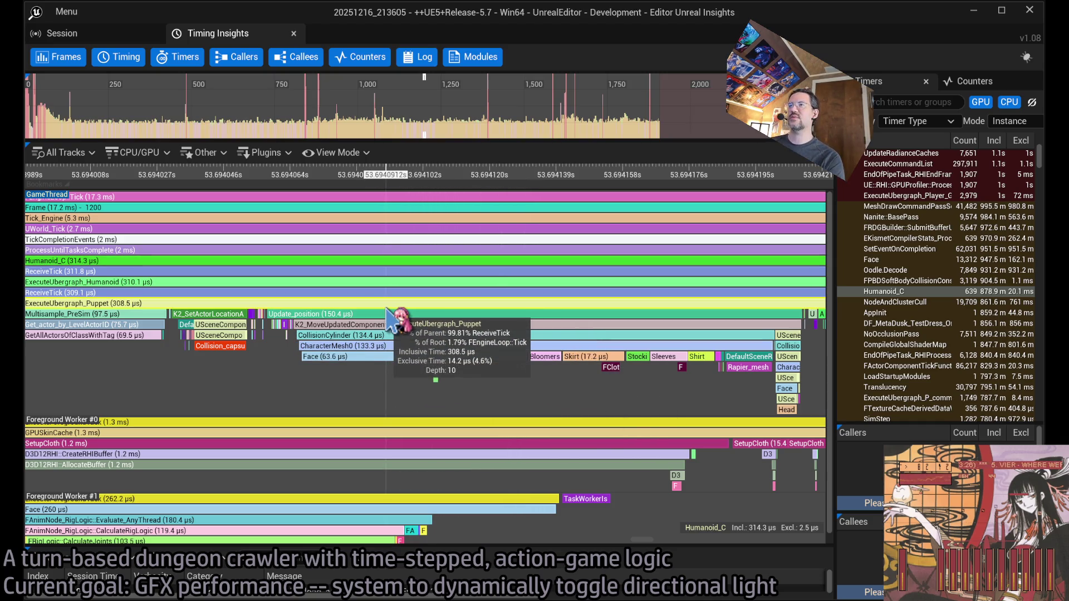
pyautogui.scroll(-1, 477, 389)
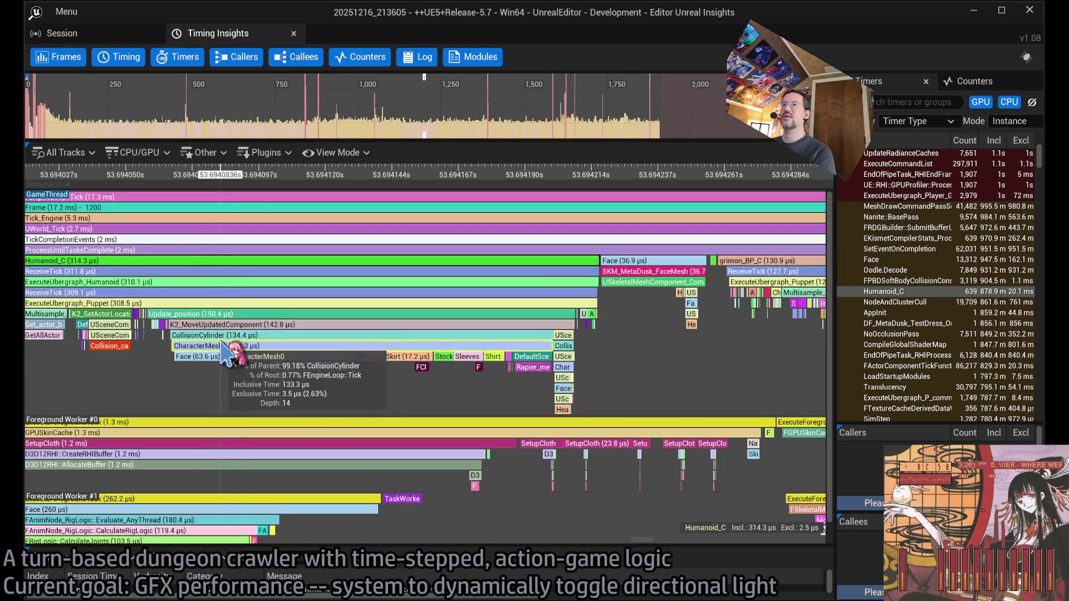
pyautogui.click(225, 339)
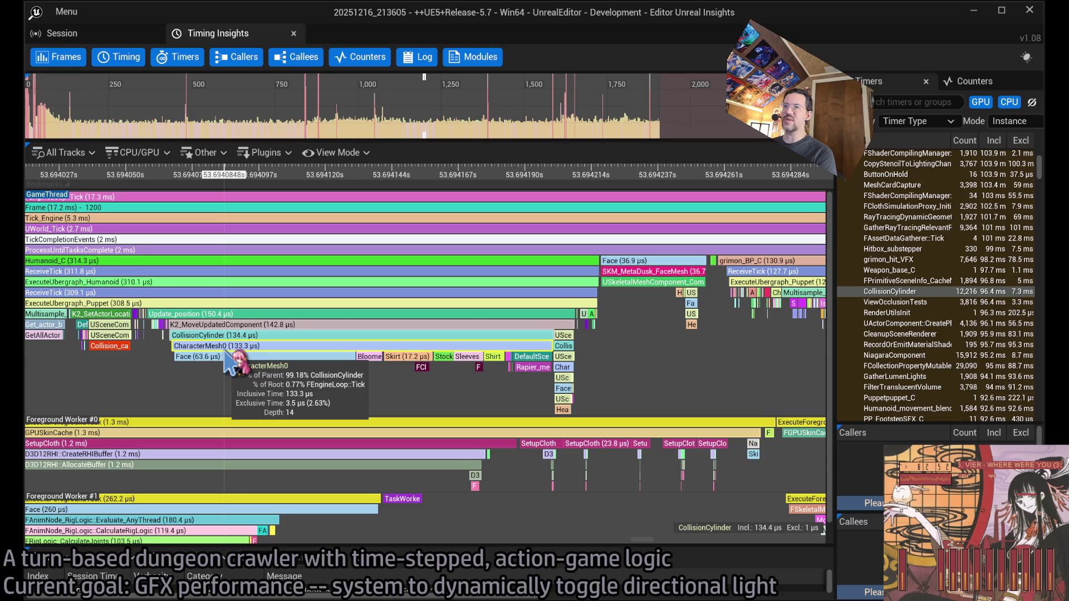
# Select CharacterMesh0, Face, Skirt, then Shirt, and zoom around the Headdress UpdateOverlaps events
pyautogui.click(225, 349)
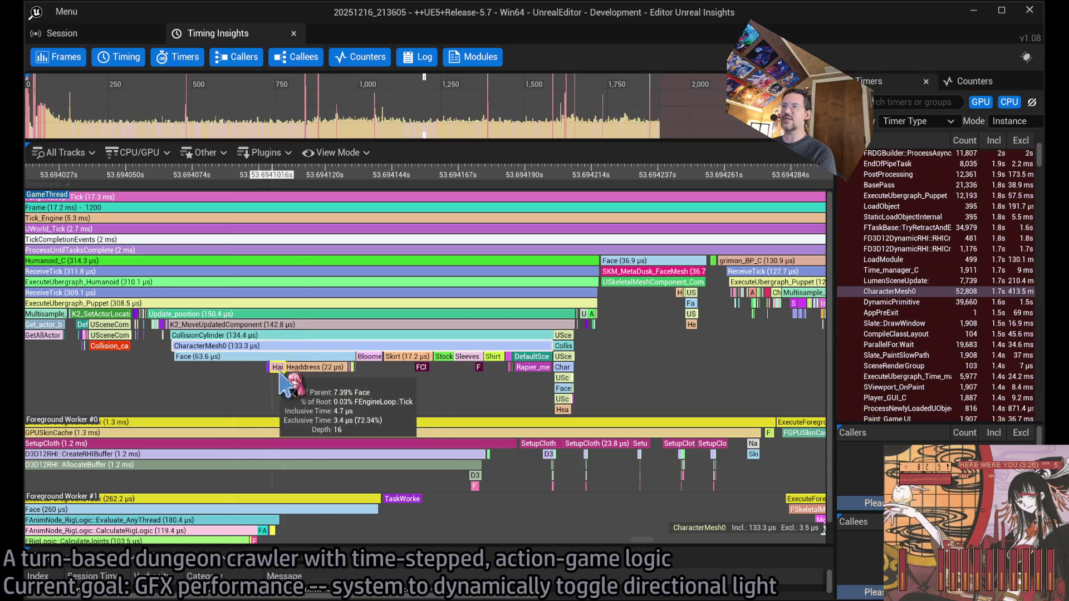
pyautogui.click(239, 361)
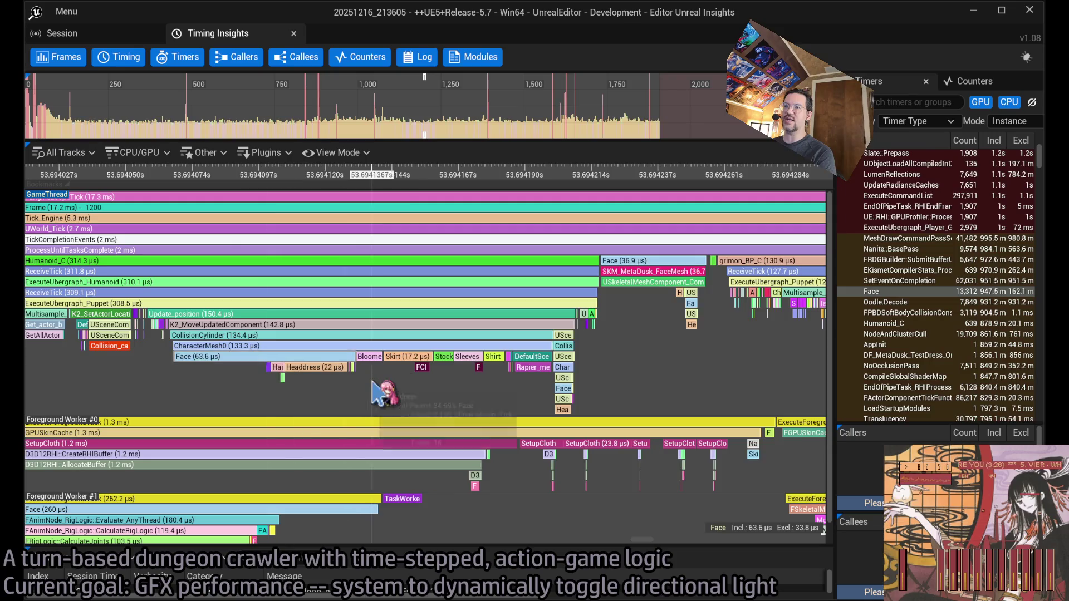
pyautogui.scroll(2, 245, 370)
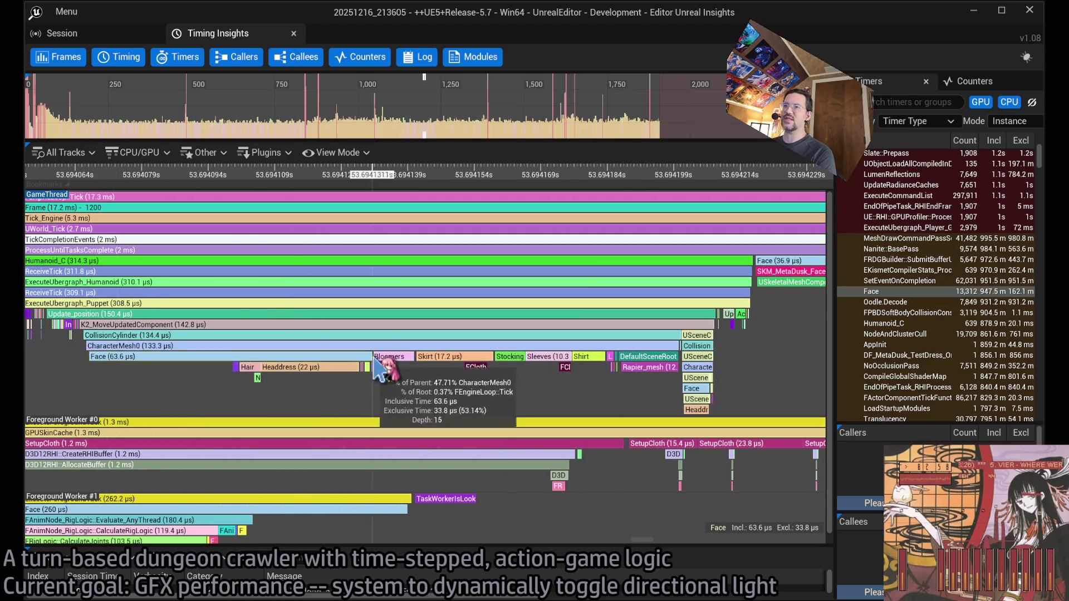
pyautogui.click(446, 358)
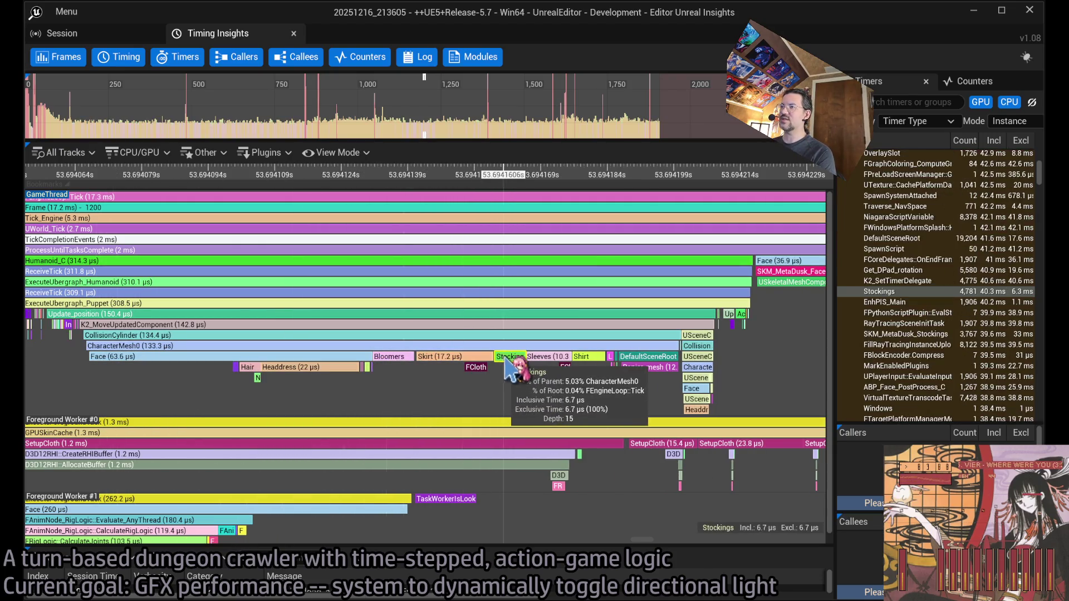
pyautogui.click(581, 357)
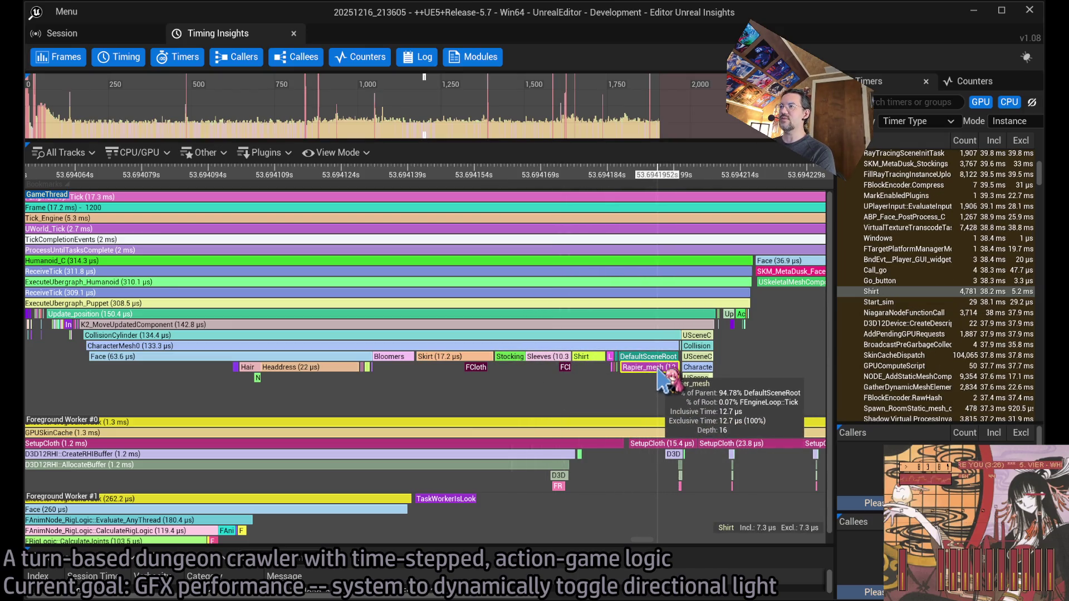
pyautogui.scroll(5, 660, 378)
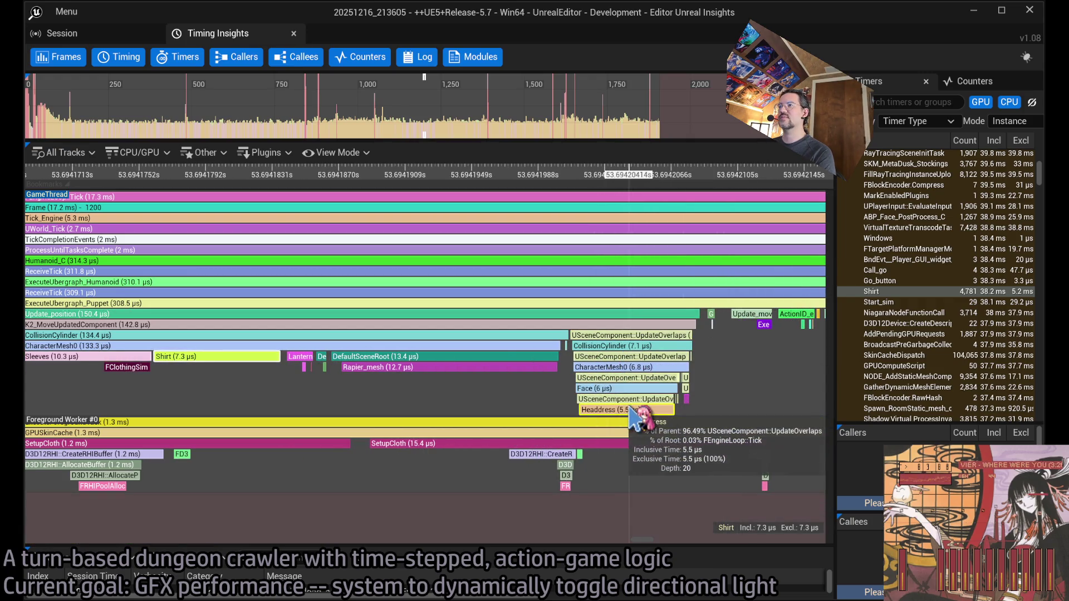
pyautogui.scroll(3, 666, 365)
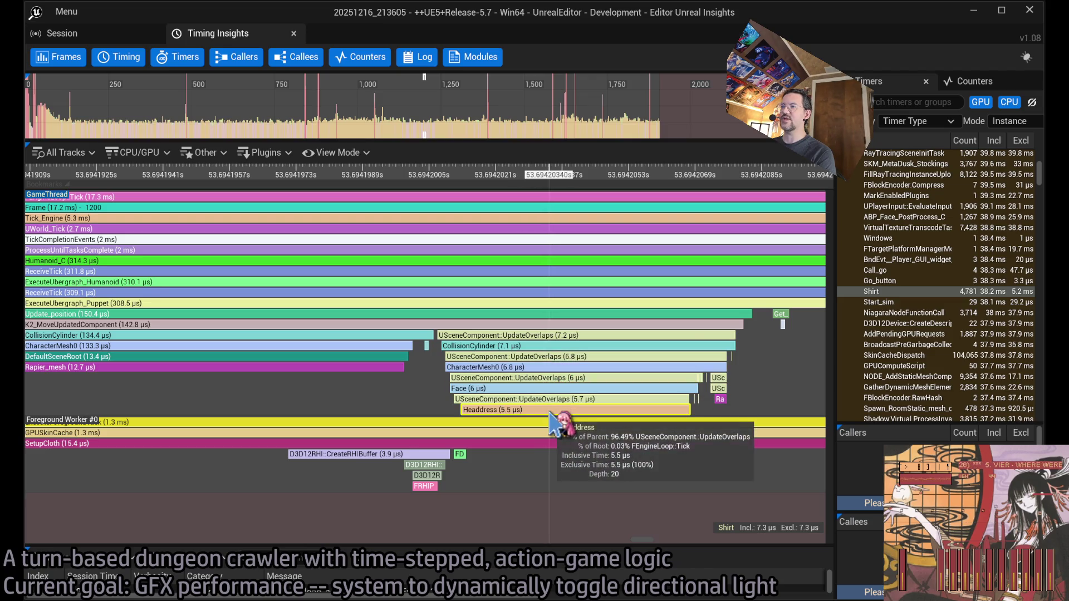
pyautogui.scroll(-5, 718, 401)
pyautogui.scroll(-2, 718, 401)
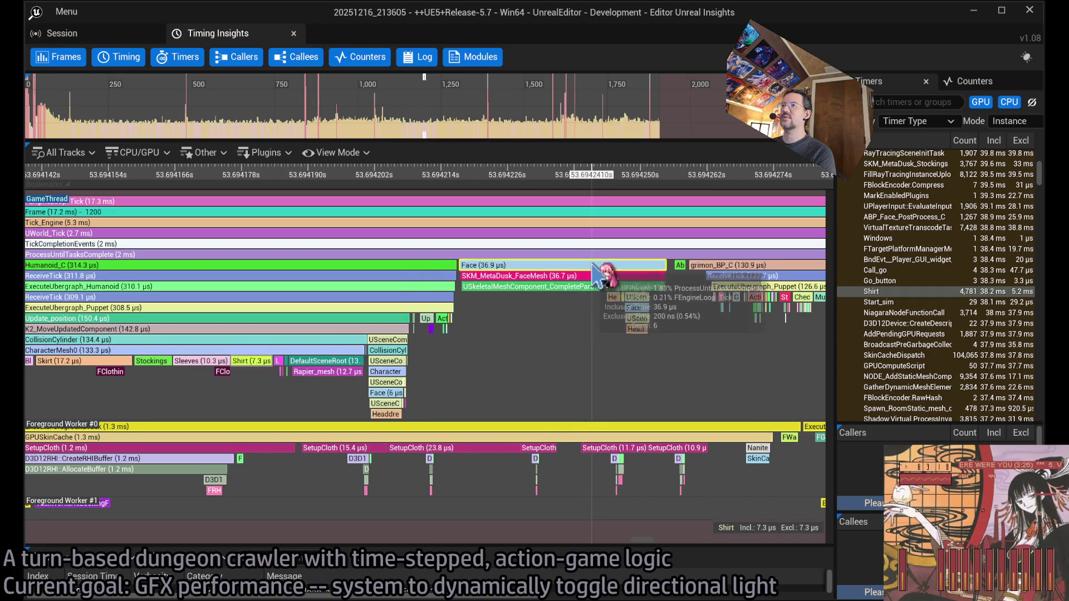
# Pan and zoom across the grimon_BP_C and grimon_AnimBP_C ticks, then zoom out to the frame
pyautogui.moveTo(670, 364); pyautogui.dragTo(448, 363)
pyautogui.scroll(-8, 566, 329)
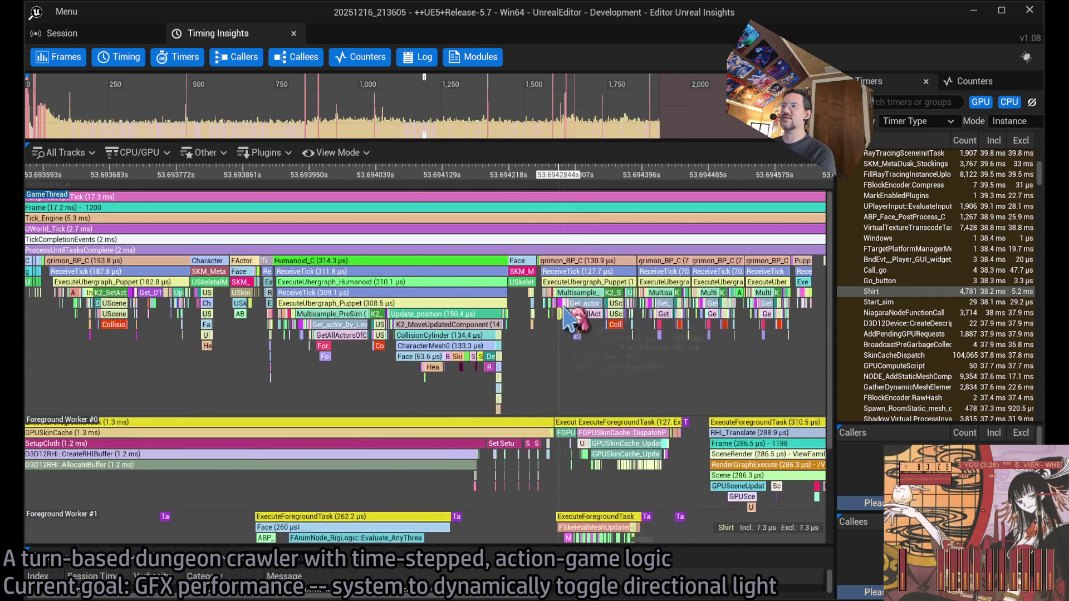
pyautogui.moveTo(714, 275); pyautogui.dragTo(693, 278)
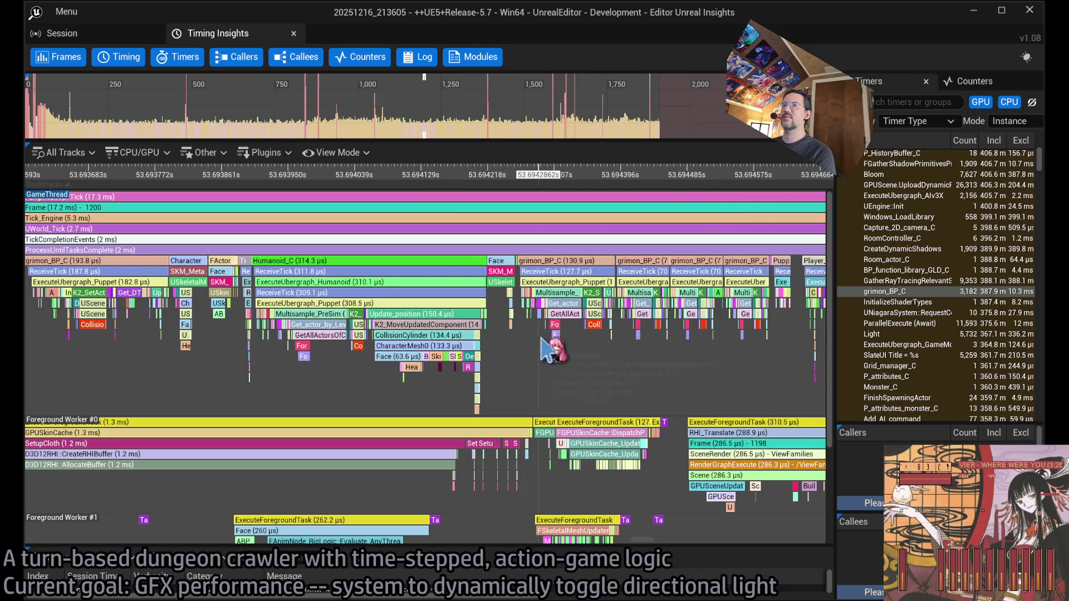
pyautogui.scroll(7, 150, 332)
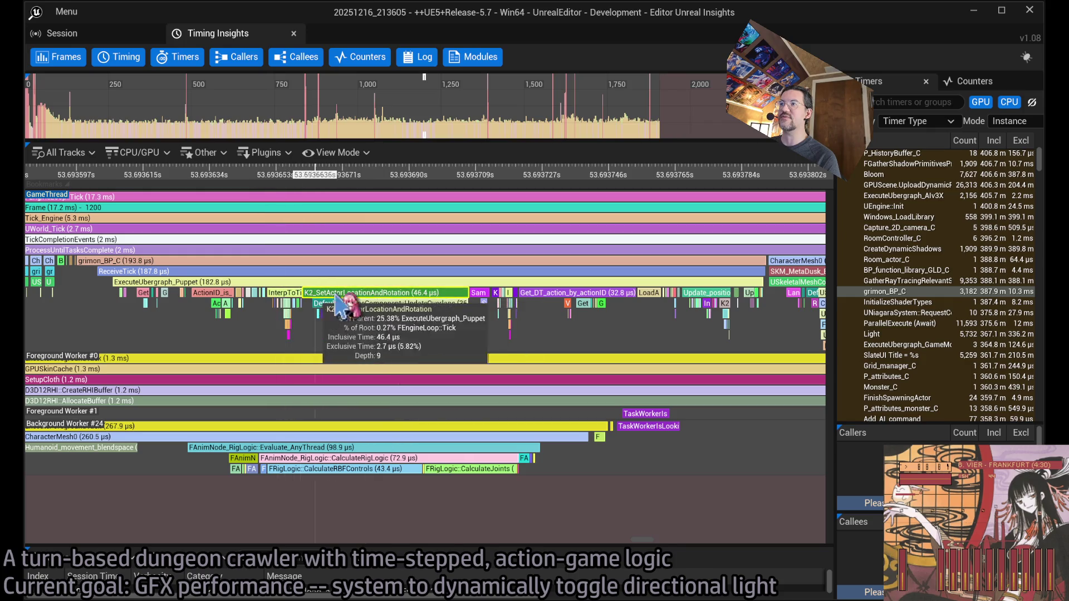
pyautogui.scroll(-7, 503, 300)
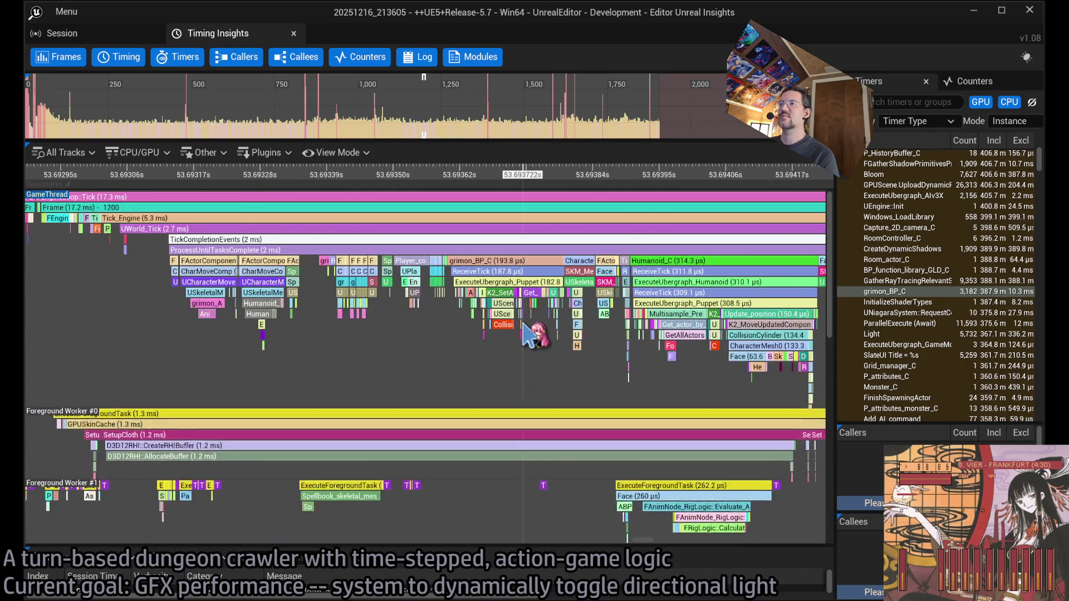
pyautogui.scroll(7, 451, 305)
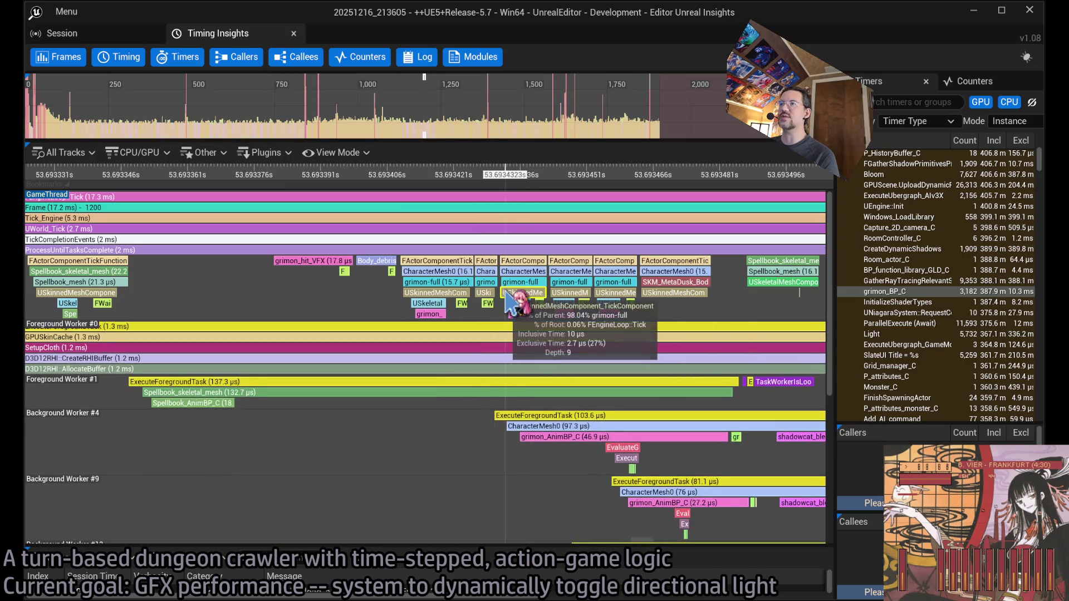
pyautogui.scroll(10, 640, 320)
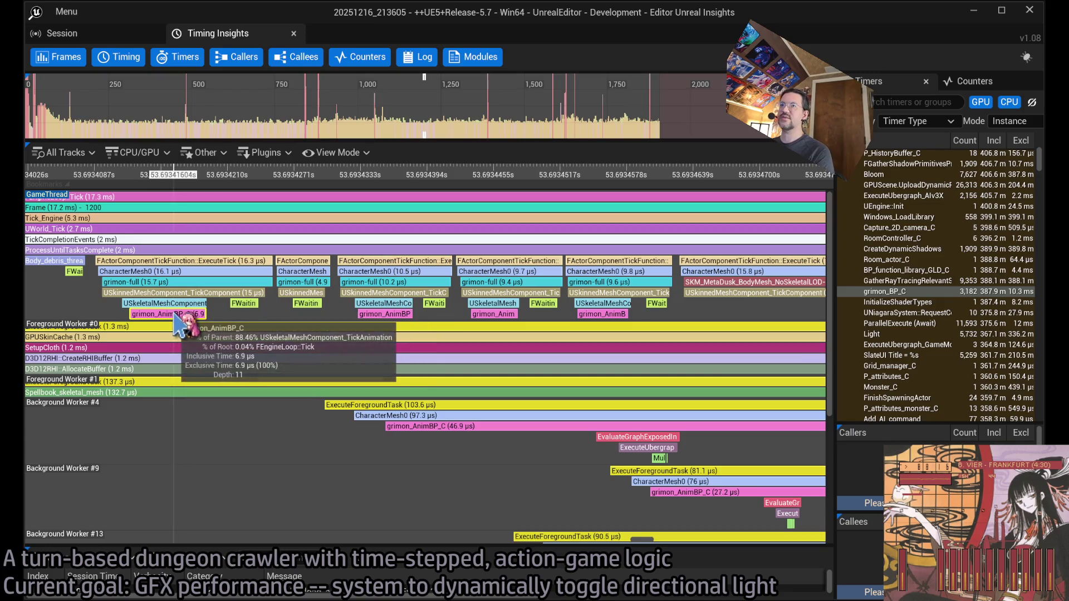
pyautogui.scroll(-15, 437, 279)
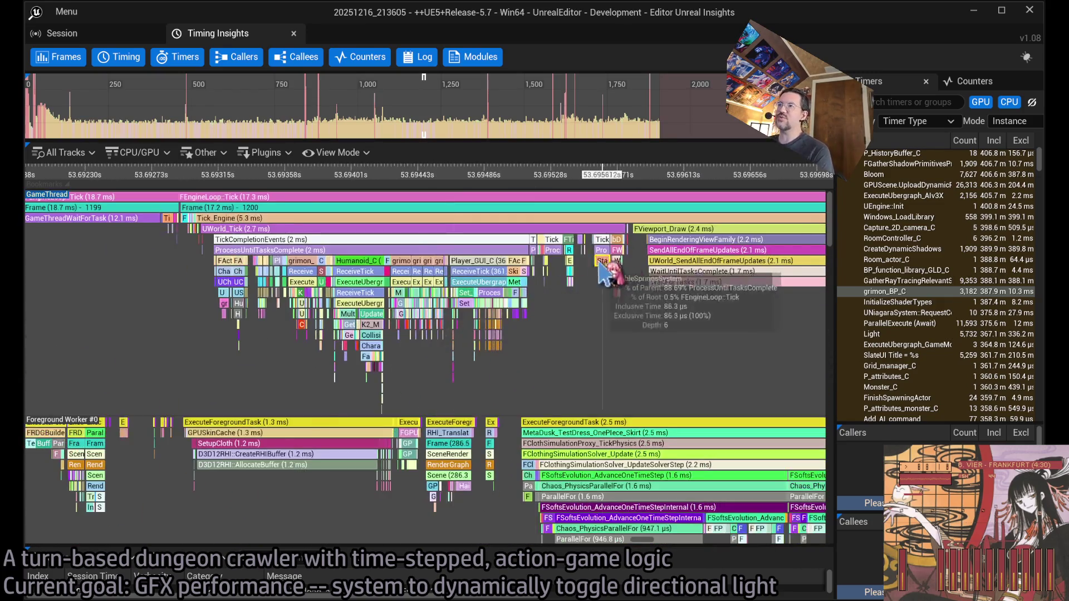
# Zoom into Pause_or_unpause_animations, then move to the BeginRenderingViewFamily events
pyautogui.scroll(12, 556, 273)
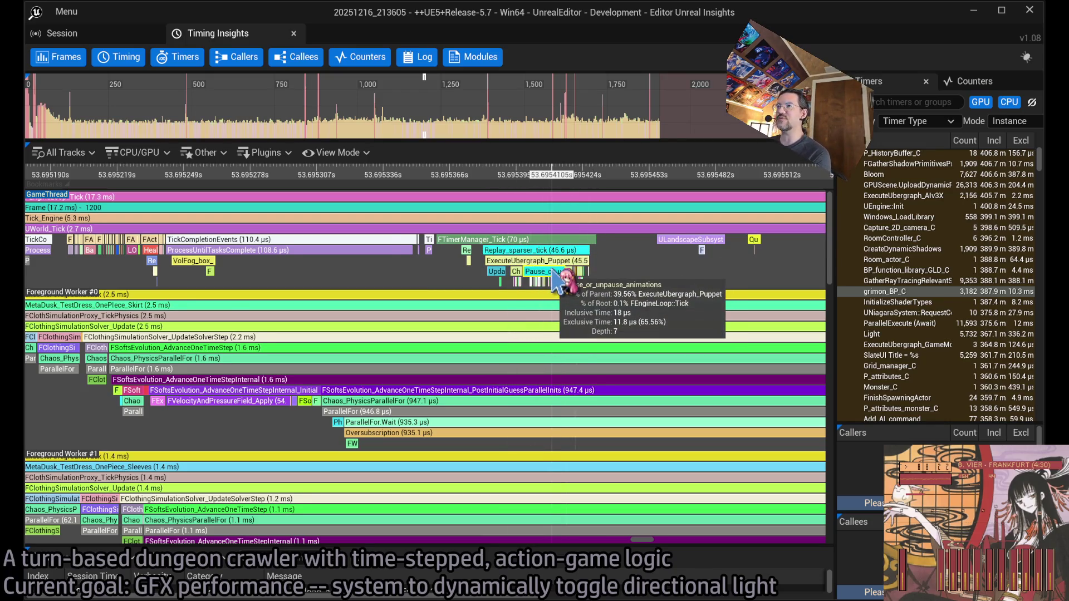
pyautogui.scroll(2, 479, 281)
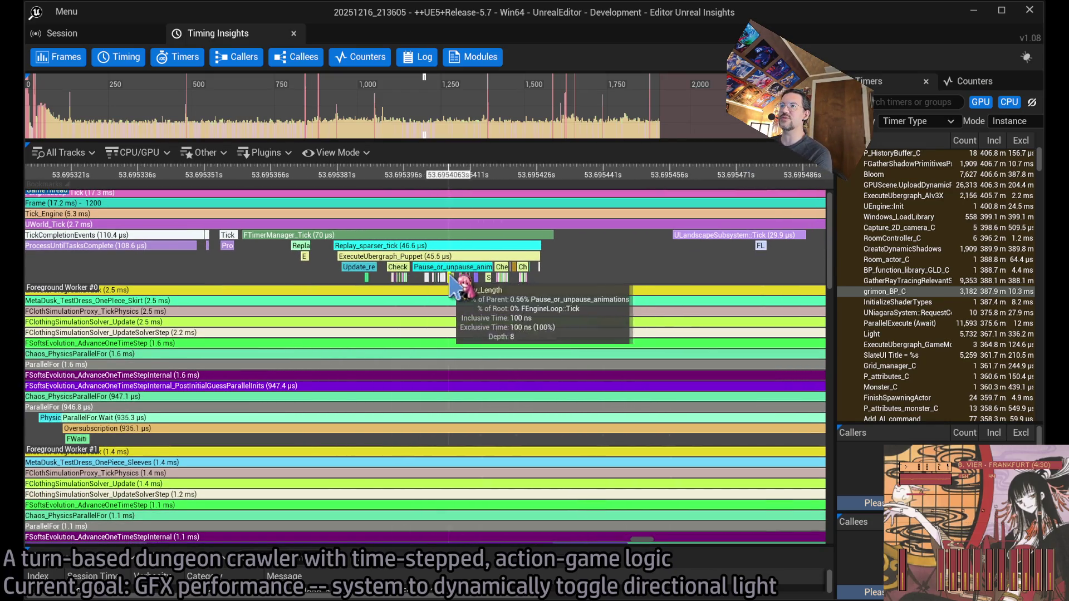
pyautogui.scroll(-5, 454, 269)
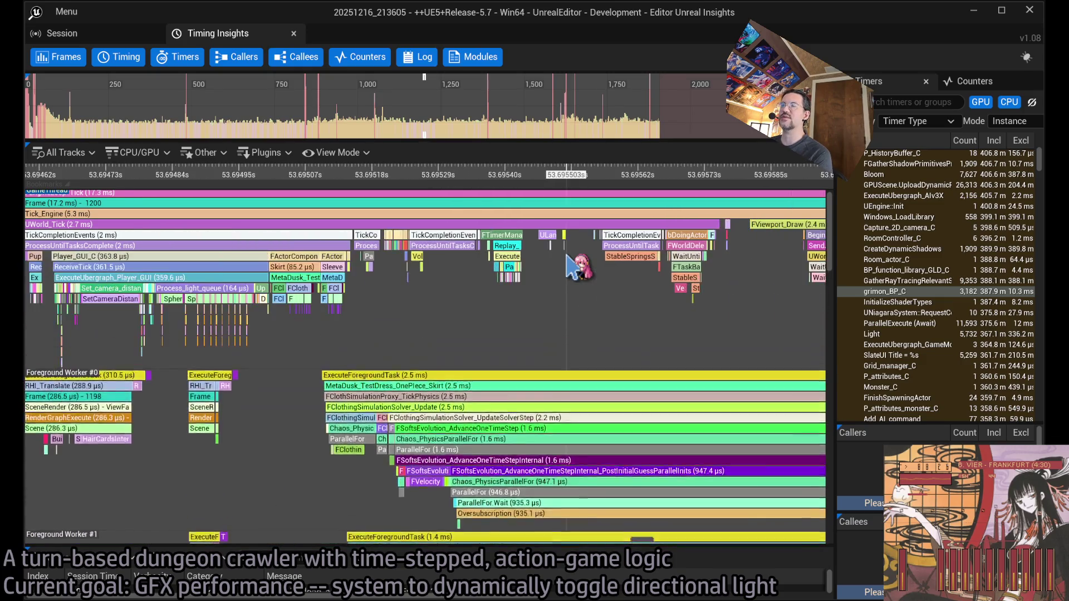
pyautogui.moveTo(690, 273)
pyautogui.mouseDown()
pyautogui.moveTo(649, 338)
pyautogui.moveTo(465, 334)
pyautogui.moveTo(317, 245)
pyautogui.mouseUp()
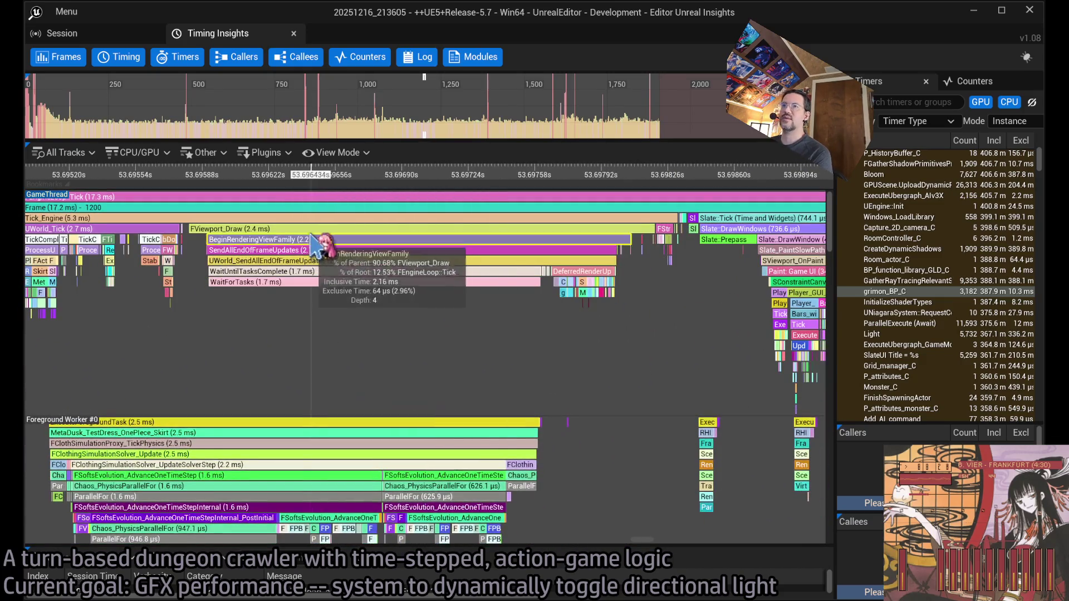
pyautogui.scroll(1, 318, 261)
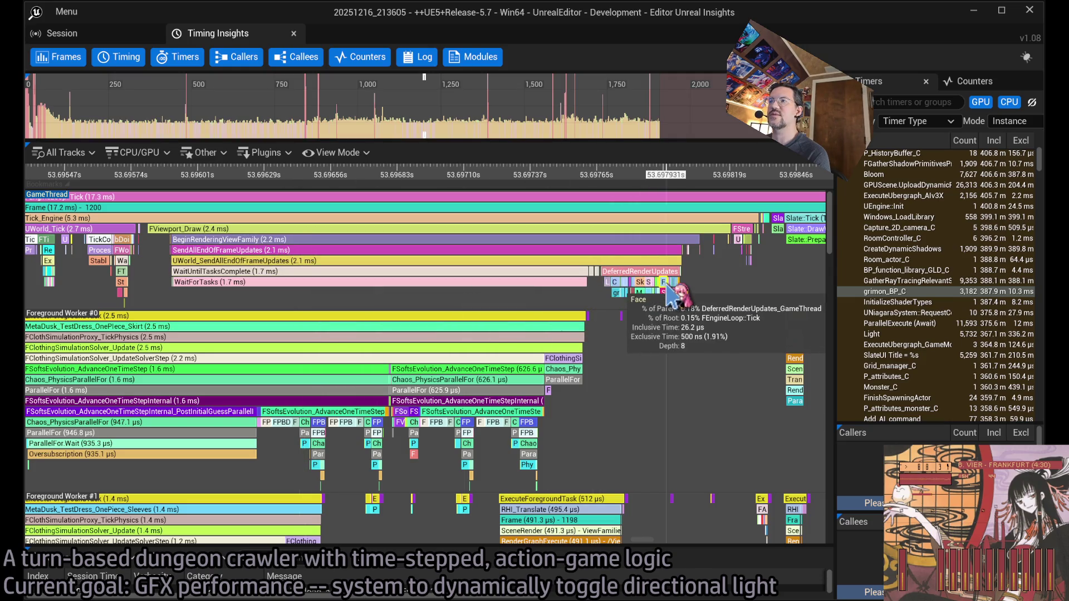
pyautogui.scroll(8, 686, 305)
# Move past the face mesh updates to Slate::Tick (744.1 µs) and DrawWindow (402.2 µs)
pyautogui.moveTo(685, 305); pyautogui.dragTo(477, 304)
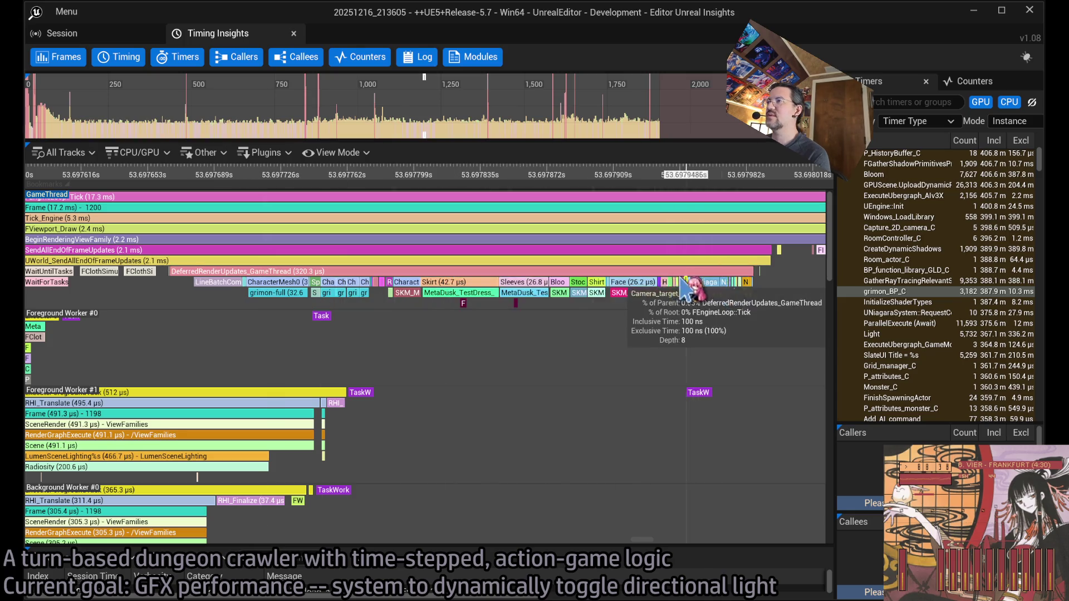
pyautogui.scroll(-6, 629, 300)
pyautogui.moveTo(626, 281); pyautogui.dragTo(262, 279)
pyautogui.scroll(3, 253, 269)
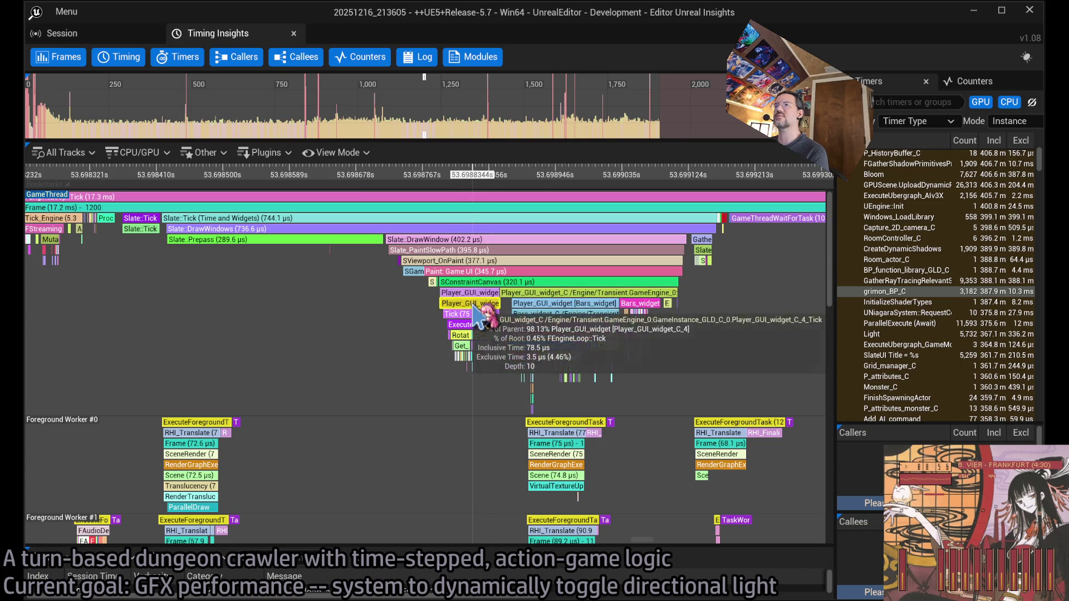
# Zoom into Update_bars and fit Convert_differential_to_VFX_lerp_value (8,200 calls, 8.6 ms inclusive)
pyautogui.scroll(2, 696, 329)
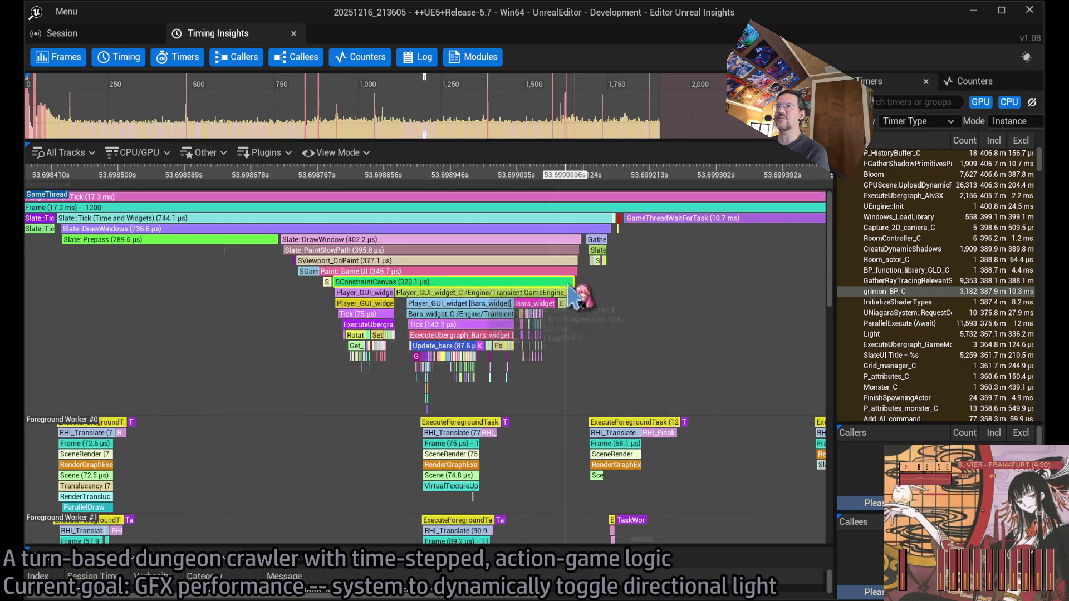
pyautogui.scroll(3, 339, 398)
pyautogui.scroll(4, 329, 389)
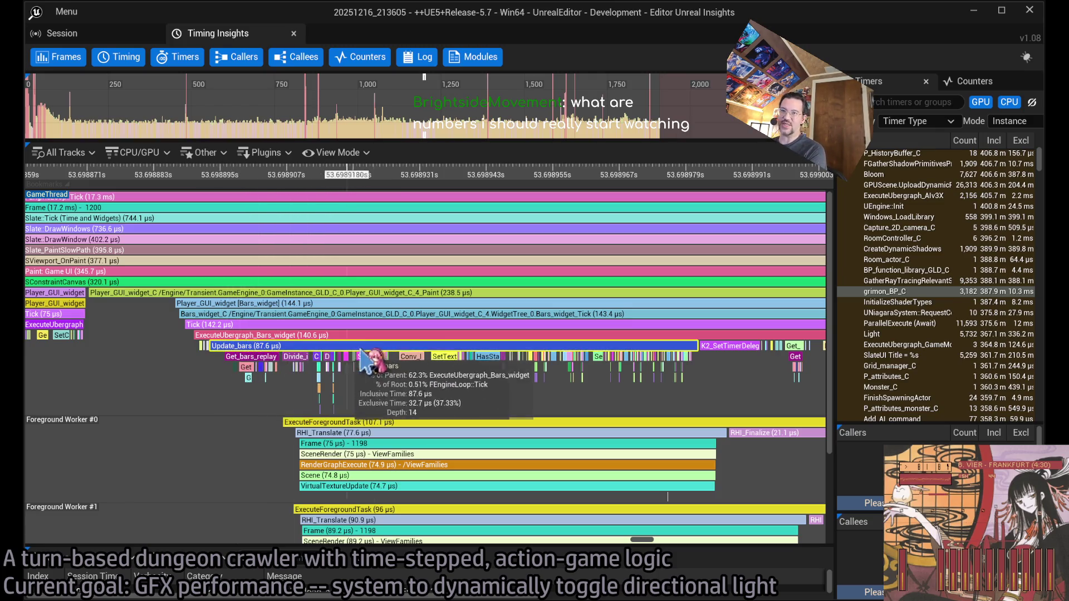
pyautogui.scroll(10, 337, 370)
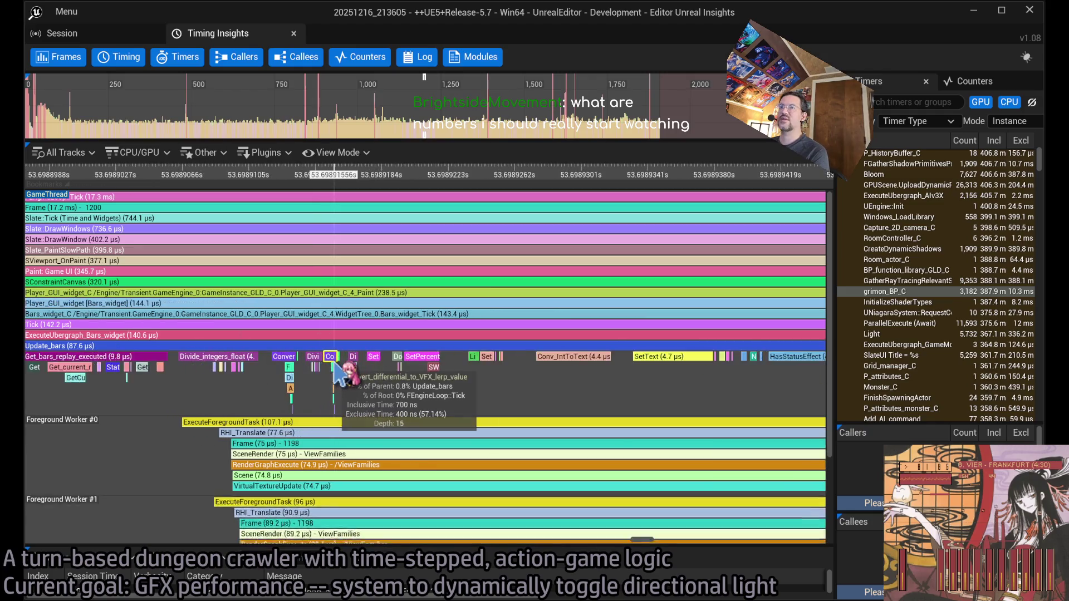
pyautogui.moveTo(246, 377); pyautogui.dragTo(487, 381)
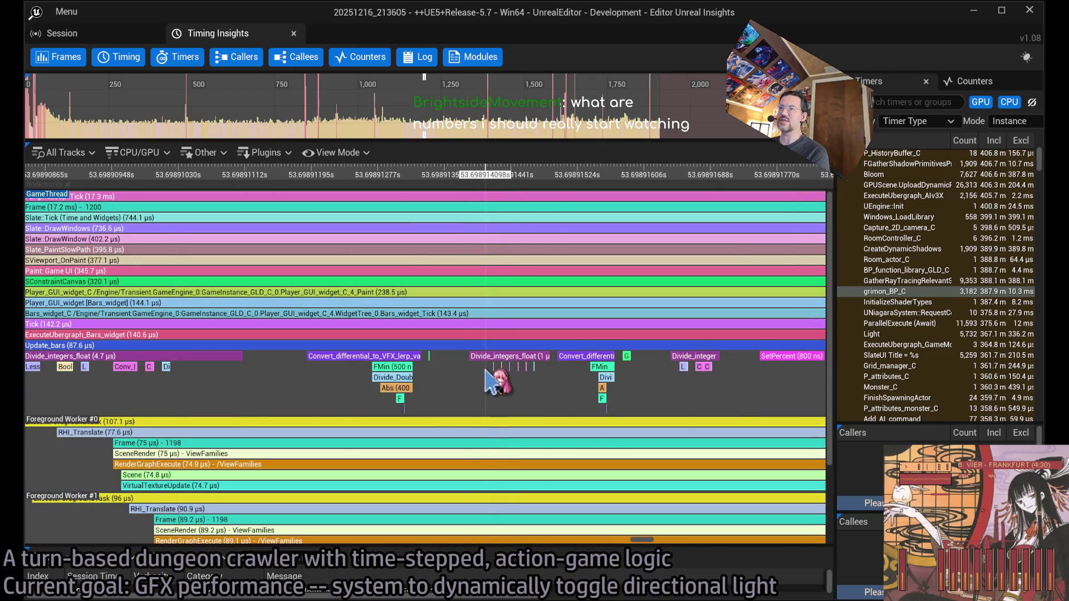
pyautogui.scroll(-2, 499, 363)
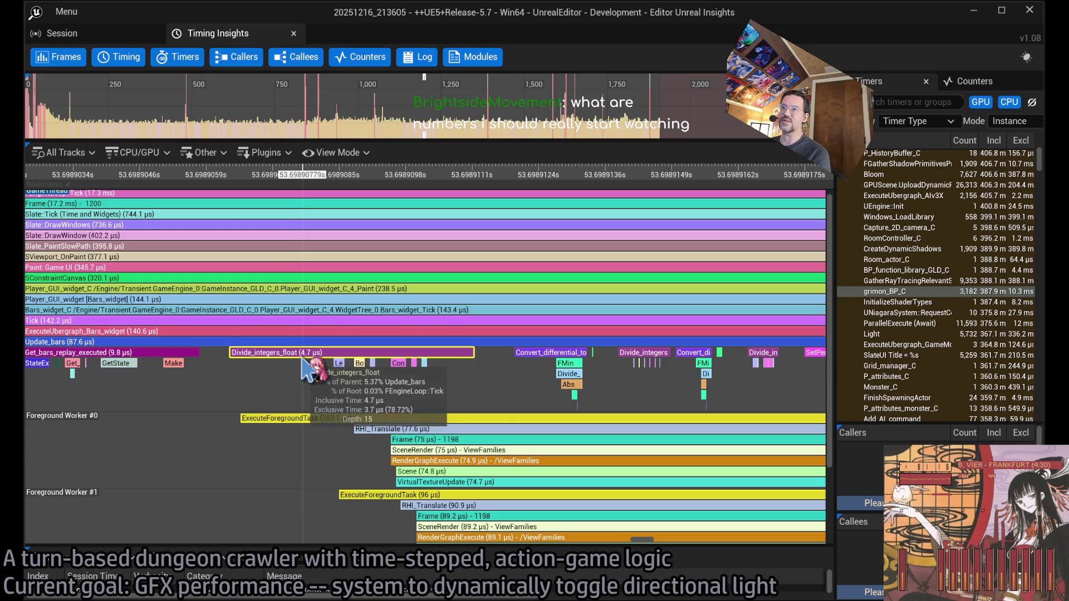
pyautogui.doubleClick(562, 355)
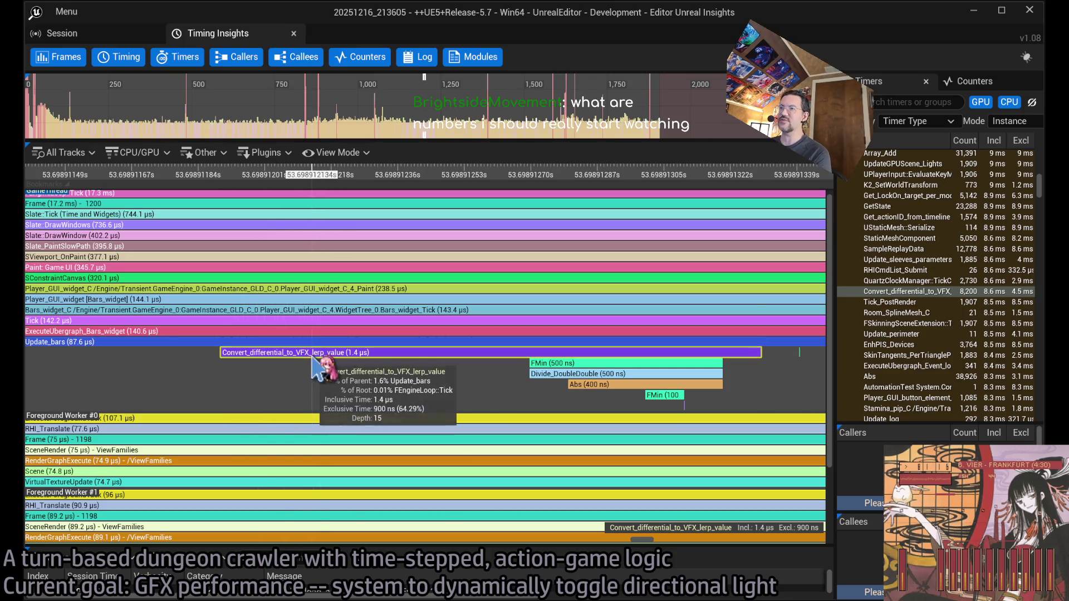
# Zoom in on the 87.6 µs Update_bars event, then back out to its frame's game-thread work
pyautogui.scroll(-6, 320, 373)
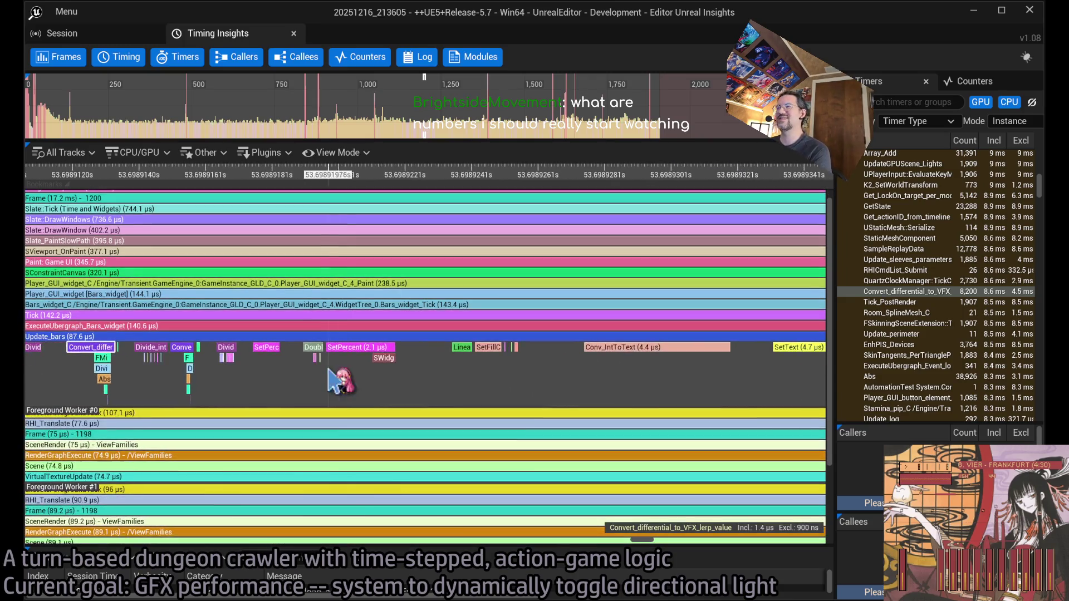
pyautogui.scroll(-3, 637, 373)
pyautogui.scroll(4, 495, 361)
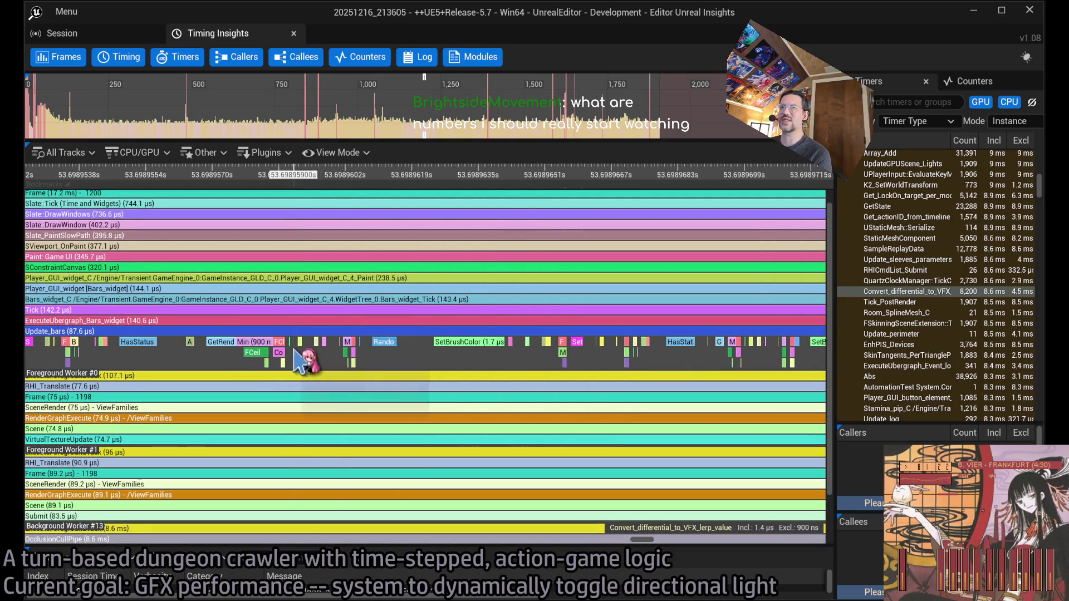
pyautogui.scroll(-1, 565, 440)
pyautogui.scroll(1, 289, 348)
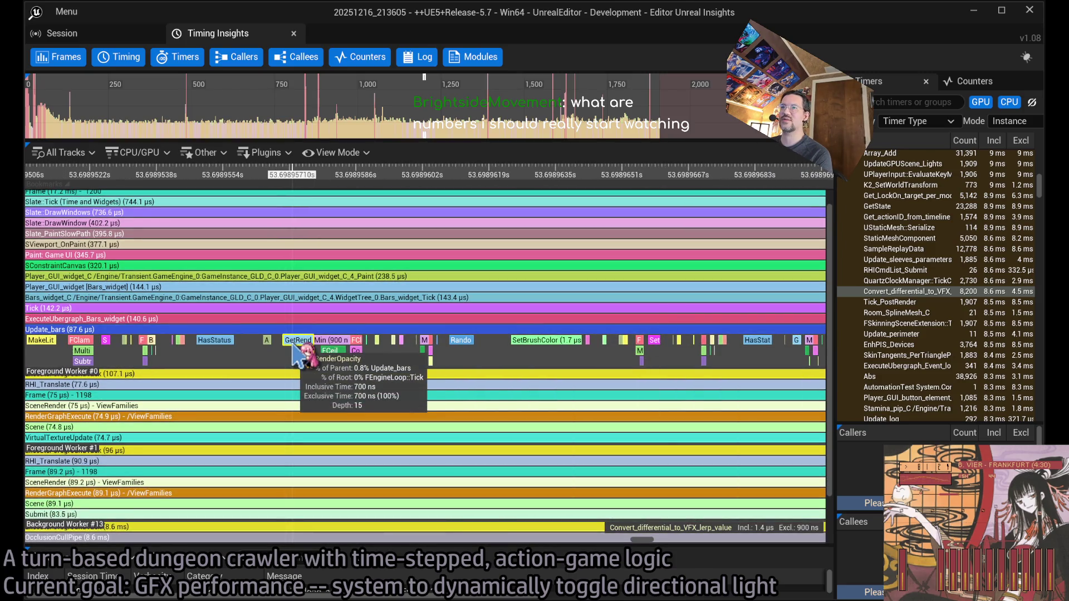
pyautogui.scroll(2, 296, 357)
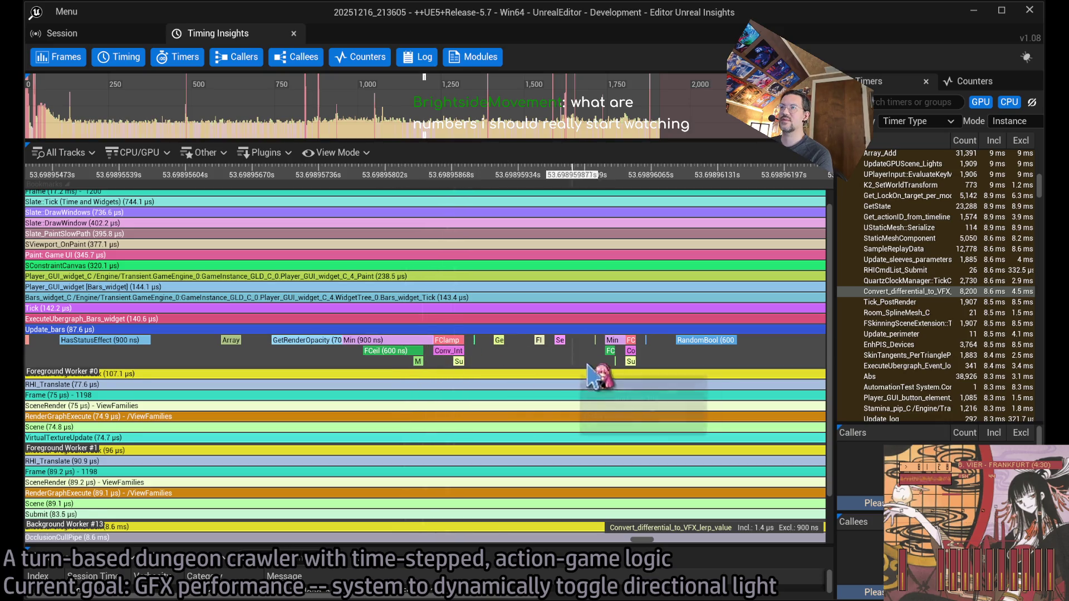
pyautogui.scroll(-4, 298, 356)
pyautogui.scroll(-3, 490, 342)
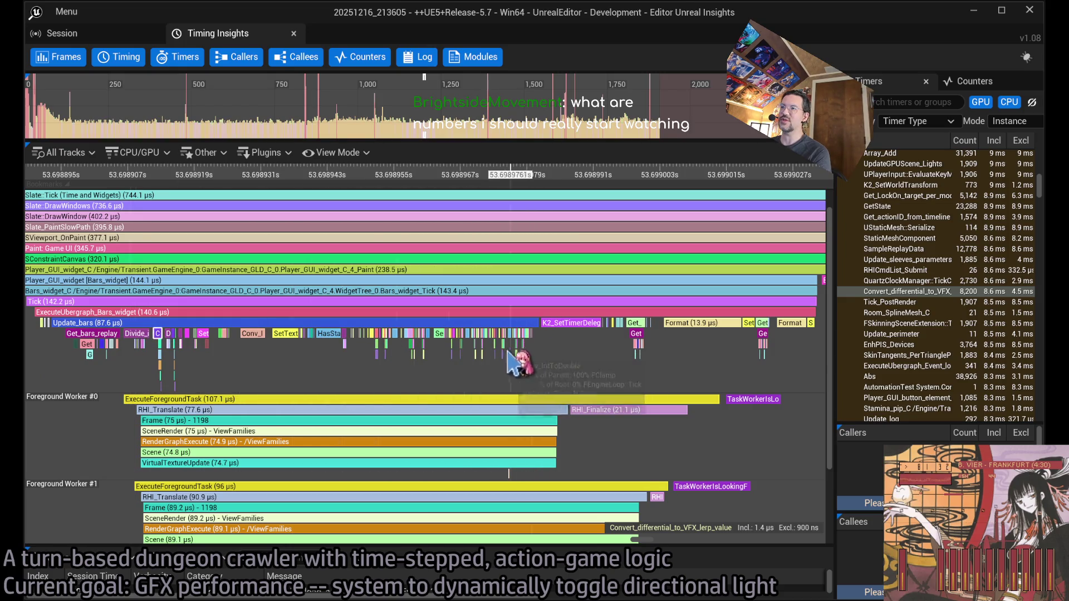
pyautogui.scroll(-2, 452, 343)
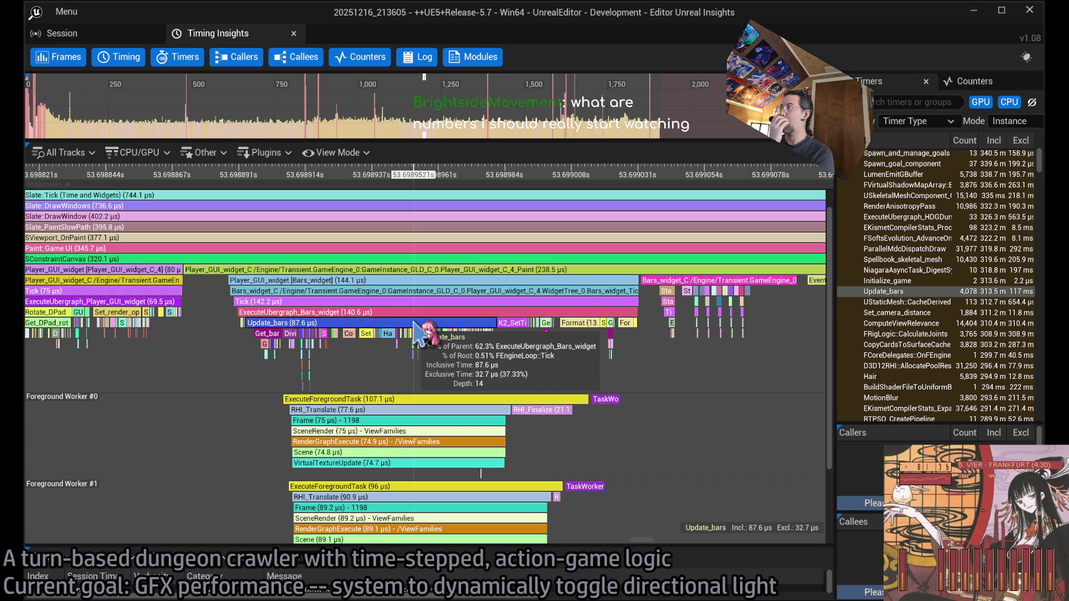
pyautogui.scroll(2, 341, 329)
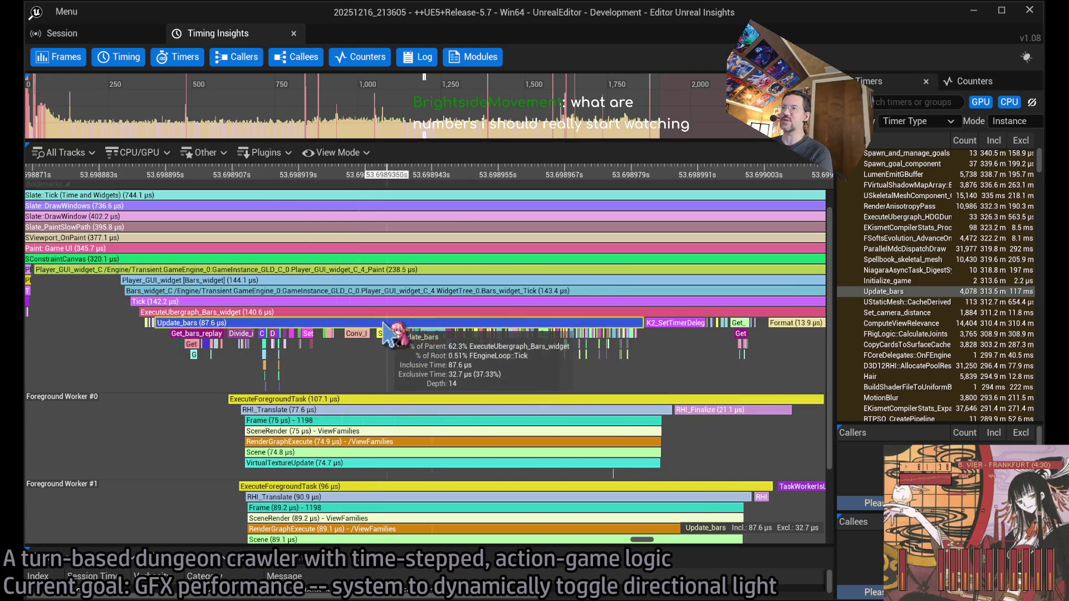
pyautogui.hscroll(3, 582, 359)
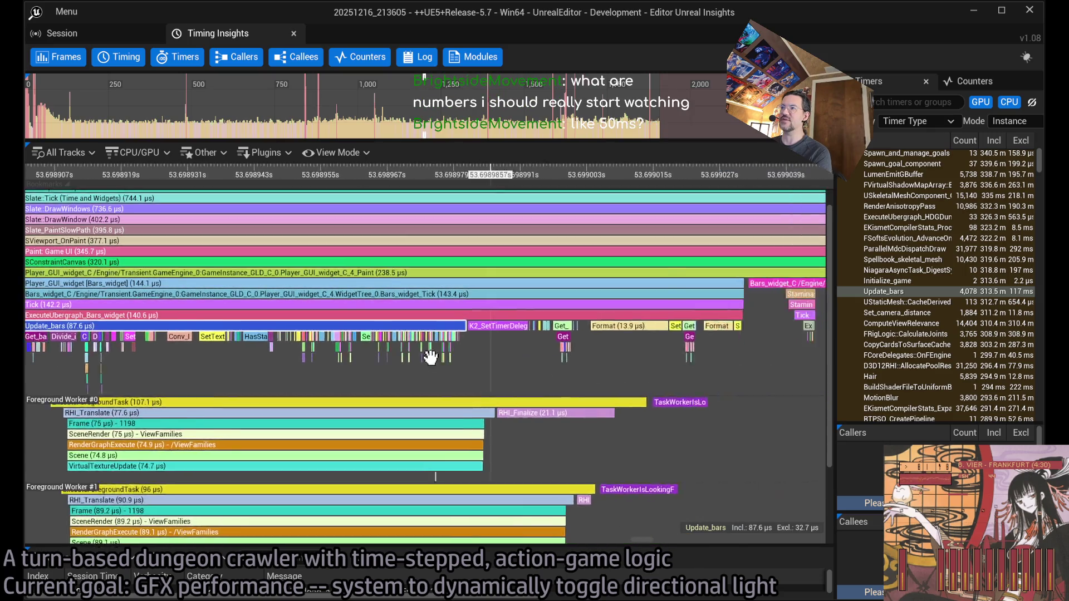
pyautogui.scroll(-2, 553, 354)
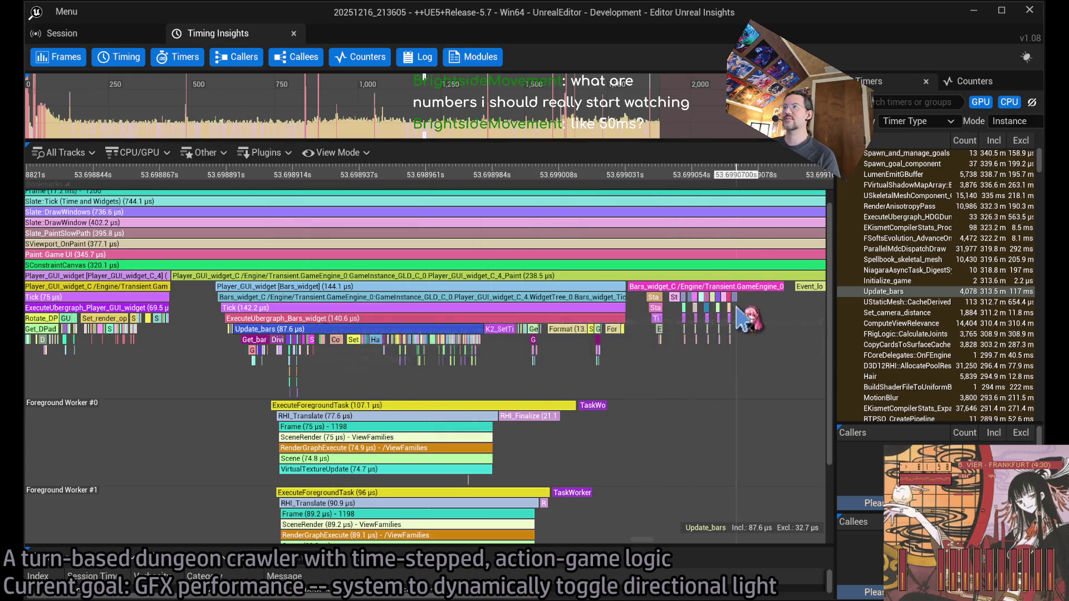
pyautogui.scroll(-3, 665, 315)
pyautogui.scroll(-3, 665, 317)
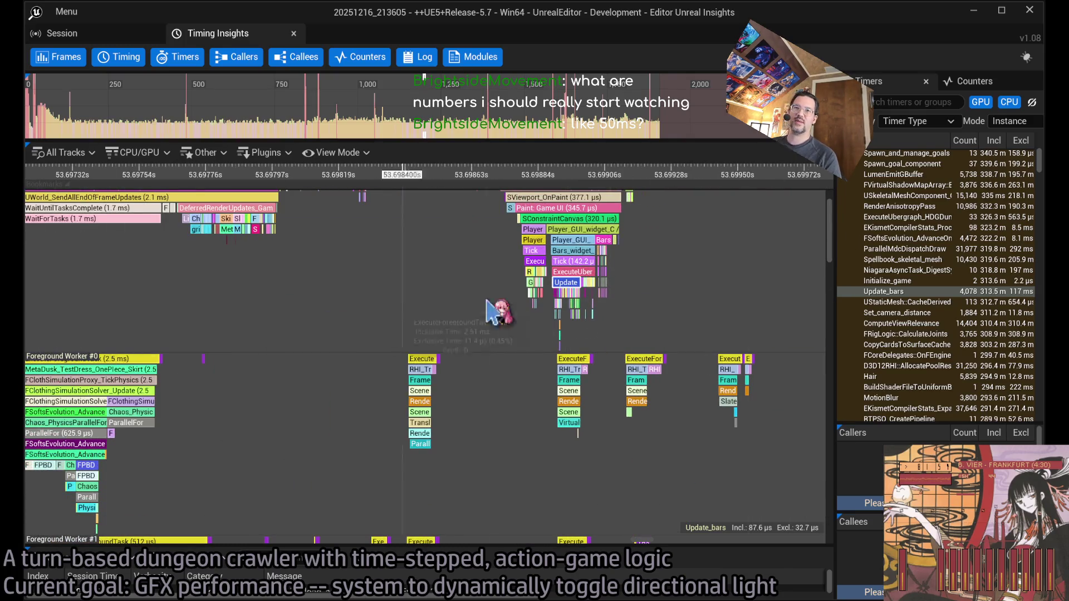
# Pan to later frames on the Foreground Worker tracks and zoom into the FClothSimulation tasks, selecting the sleeves cloth event
pyautogui.moveTo(339, 219); pyautogui.dragTo(356, 285)
pyautogui.scroll(-6, 356, 285)
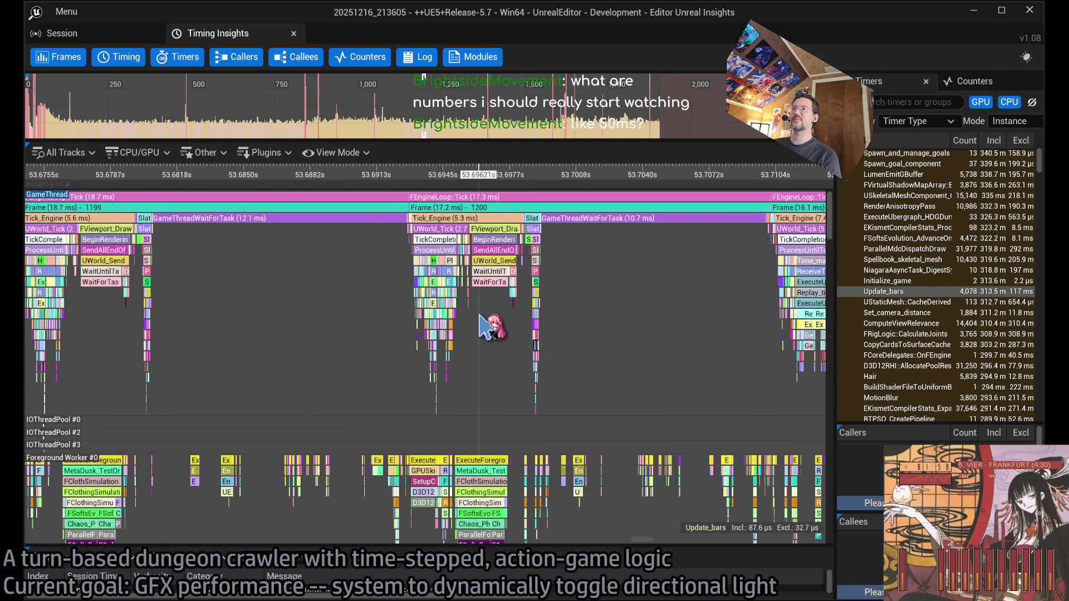
pyautogui.moveTo(577, 322); pyautogui.dragTo(448, 308)
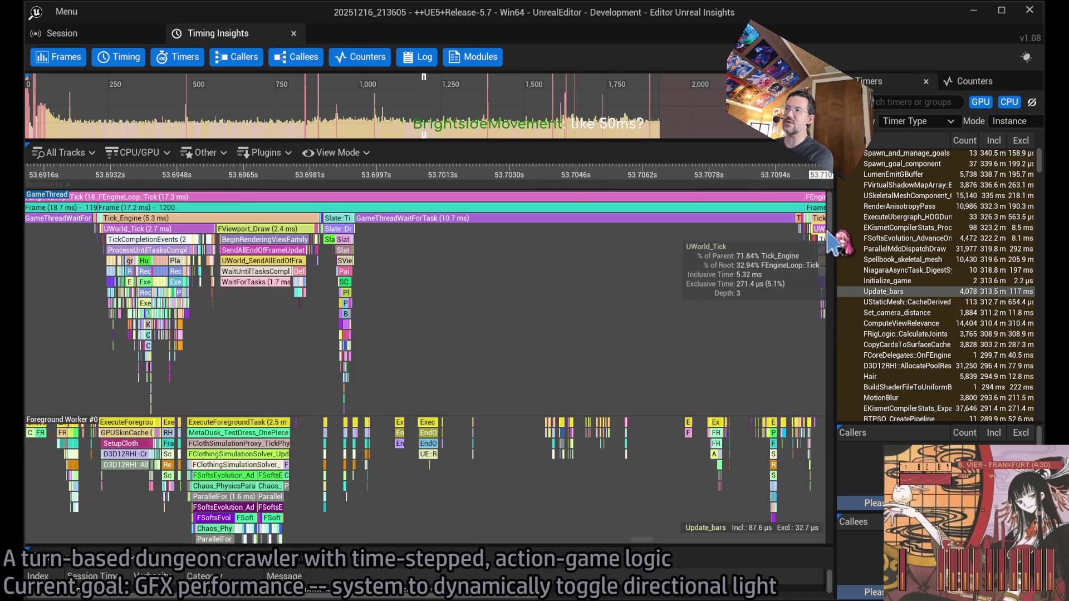
pyautogui.scroll(-3, 833, 244)
pyautogui.scroll(-1, 833, 249)
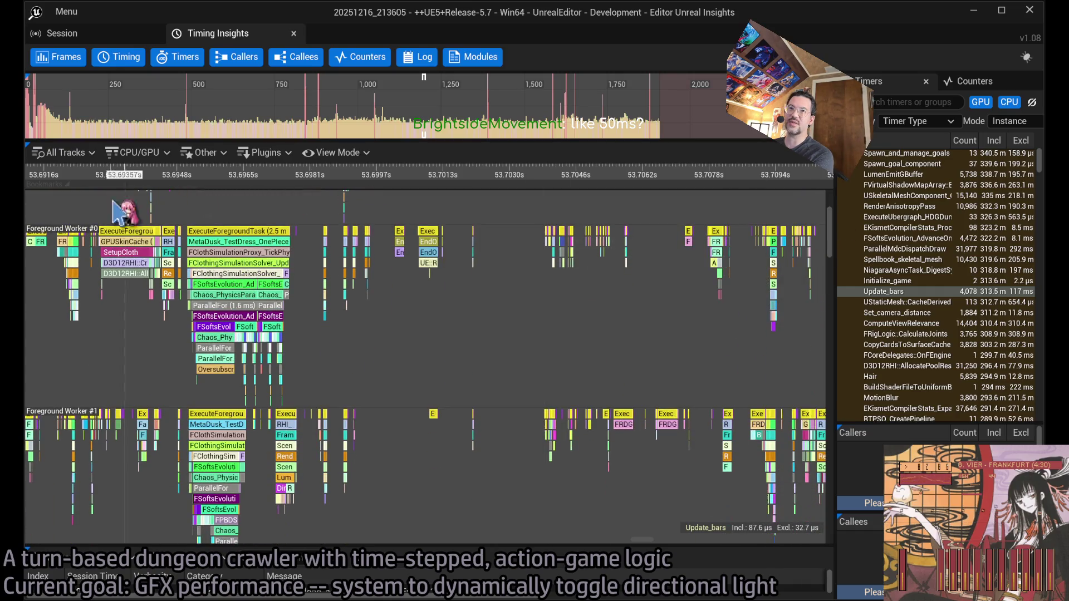
pyautogui.scroll(5, 240, 273)
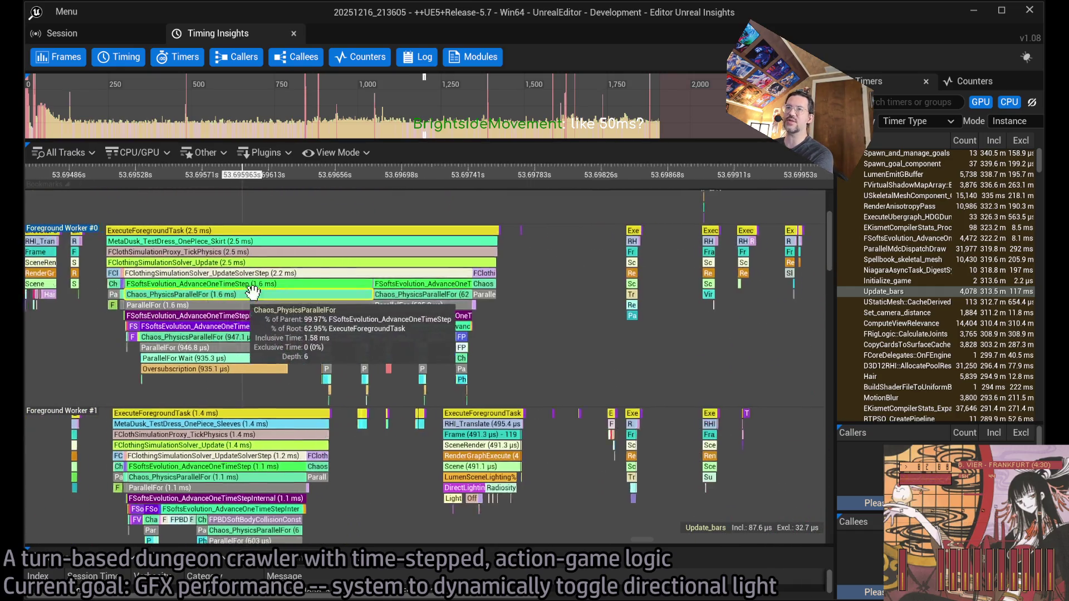
pyautogui.scroll(2, 462, 290)
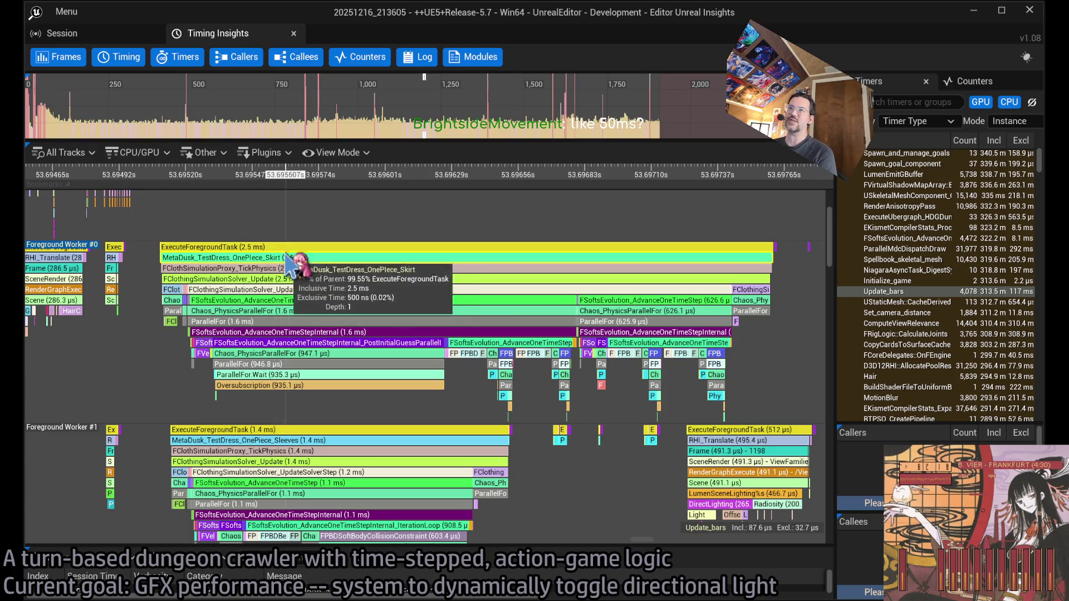
pyautogui.scroll(-2, 284, 253)
pyautogui.scroll(-3, 384, 395)
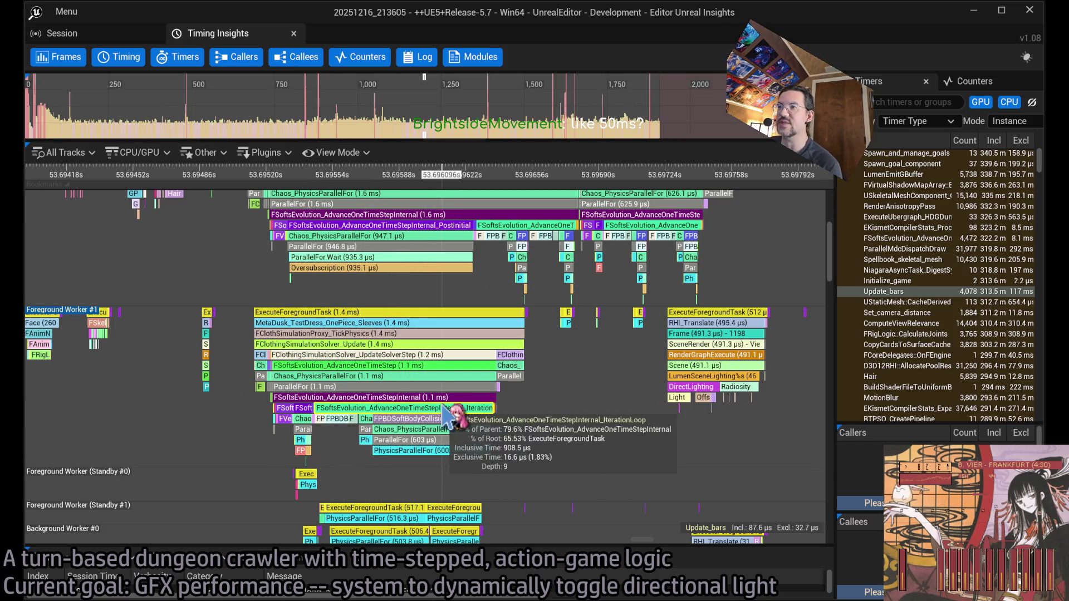
pyautogui.click(404, 328)
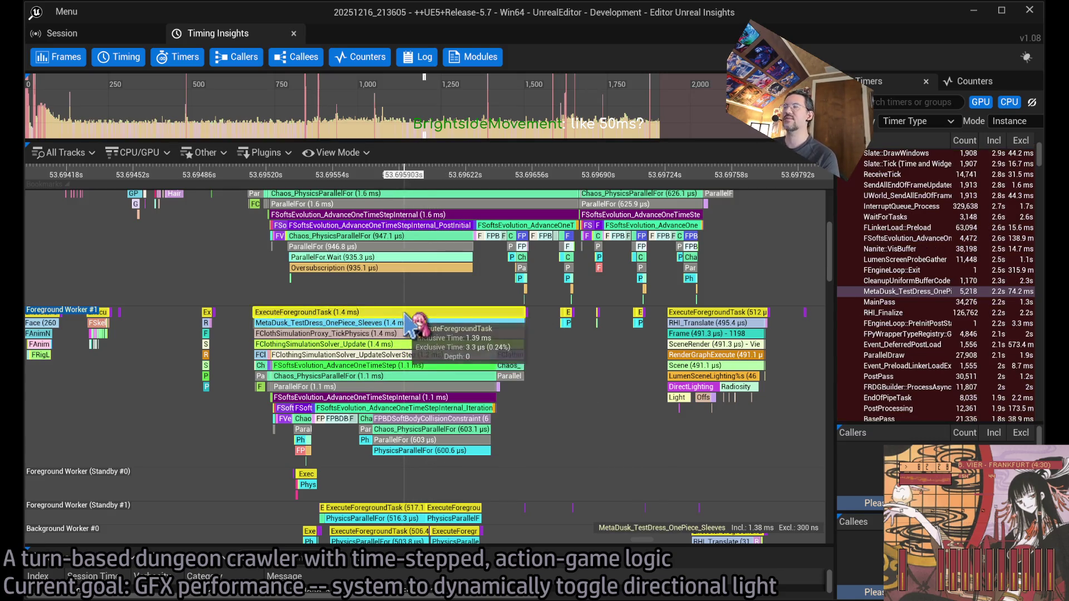
# Zoom out to show several frames of cloth tasks on Foreground Worker #0 and #1, nudging the timeline slightly
pyautogui.scroll(-5, 411, 311)
pyautogui.scroll(-3, 473, 379)
pyautogui.scroll(4, 573, 462)
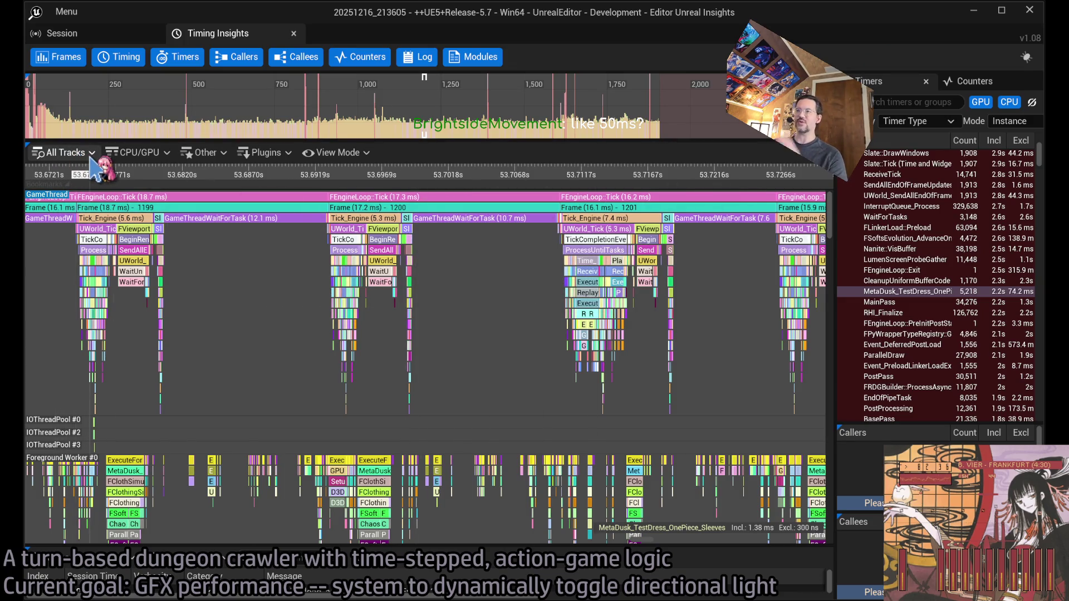
pyautogui.scroll(2, 357, 303)
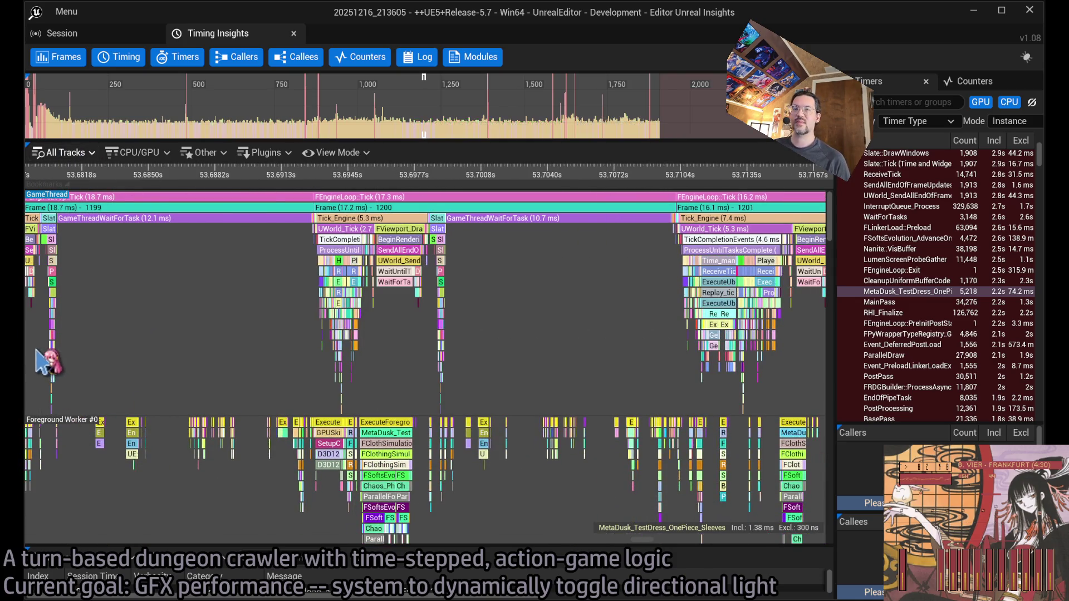
pyautogui.scroll(-4, 47, 362)
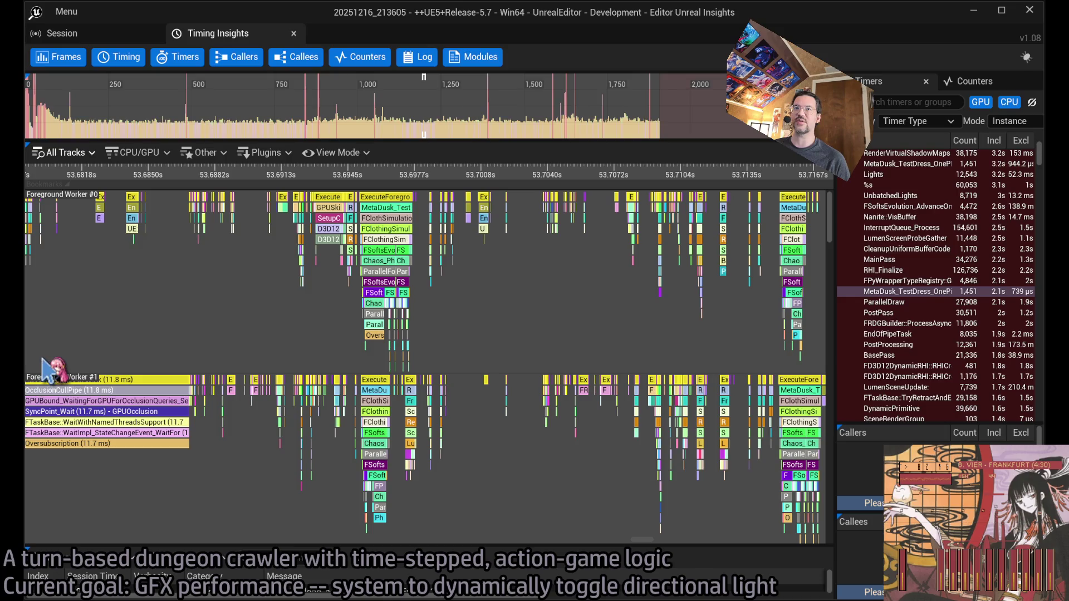
pyautogui.moveTo(167, 364); pyautogui.dragTo(189, 365)
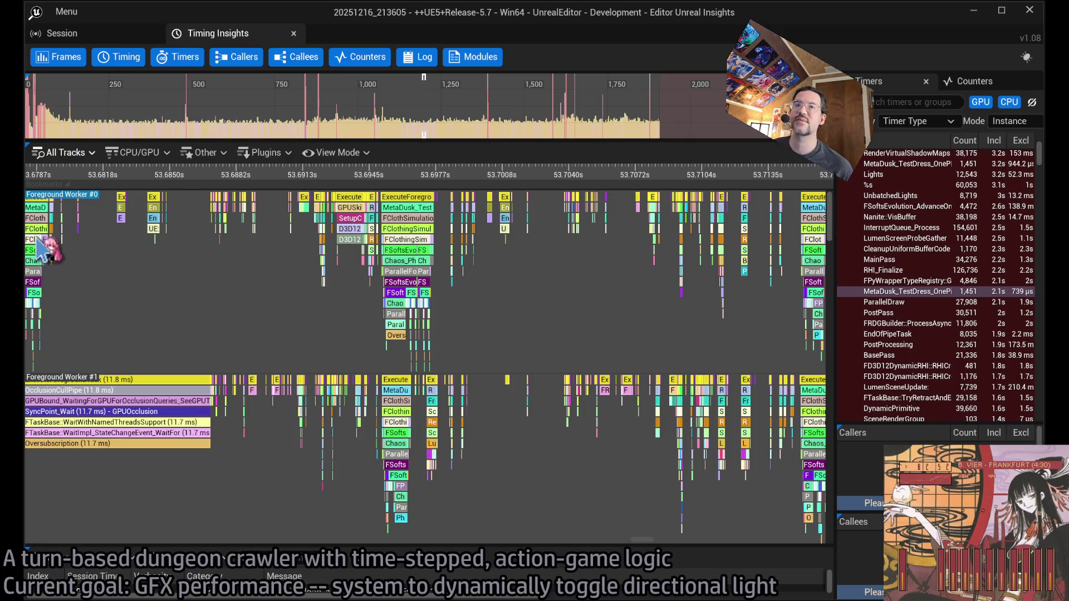
# Zoom and pan through the render passes on the GPU0-Graphics0 and Compute0 tracks
pyautogui.scroll(5, 45, 396)
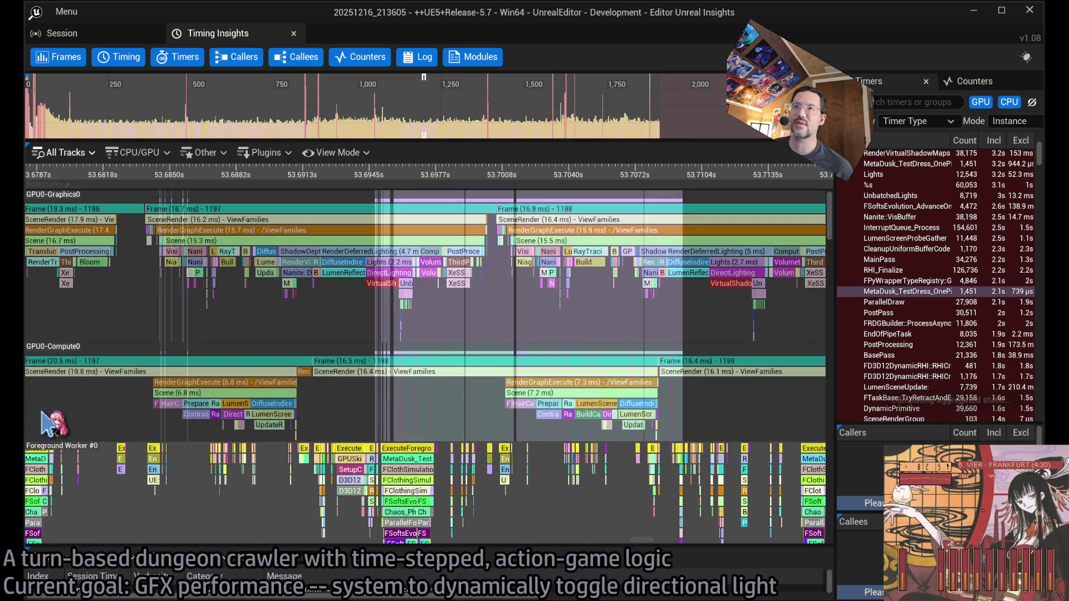
pyautogui.scroll(4, 396, 285)
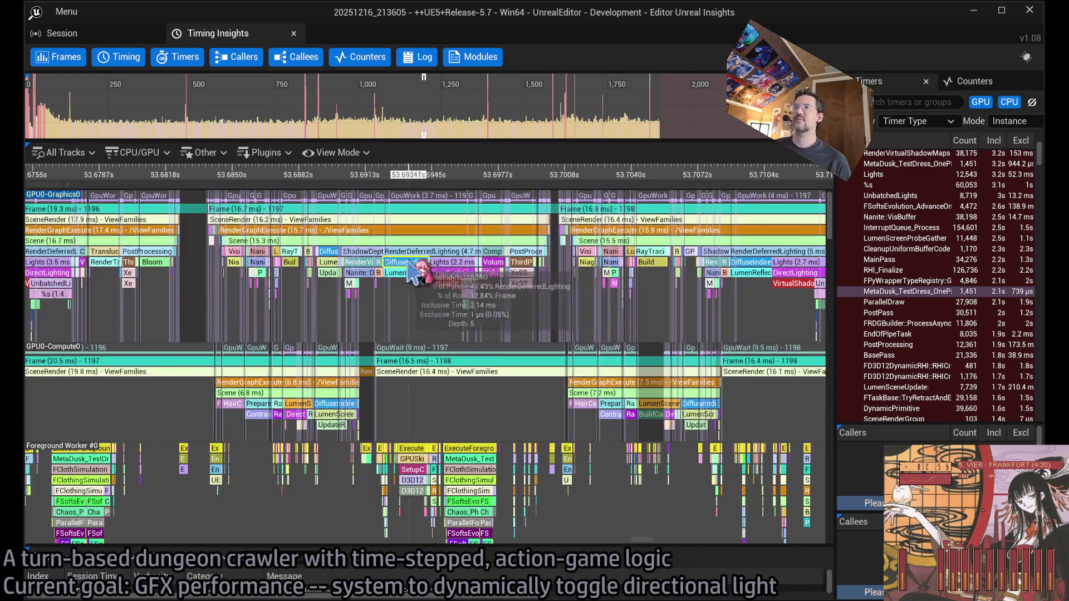
pyautogui.moveTo(396, 285); pyautogui.dragTo(493, 303)
pyautogui.scroll(5, 492, 303)
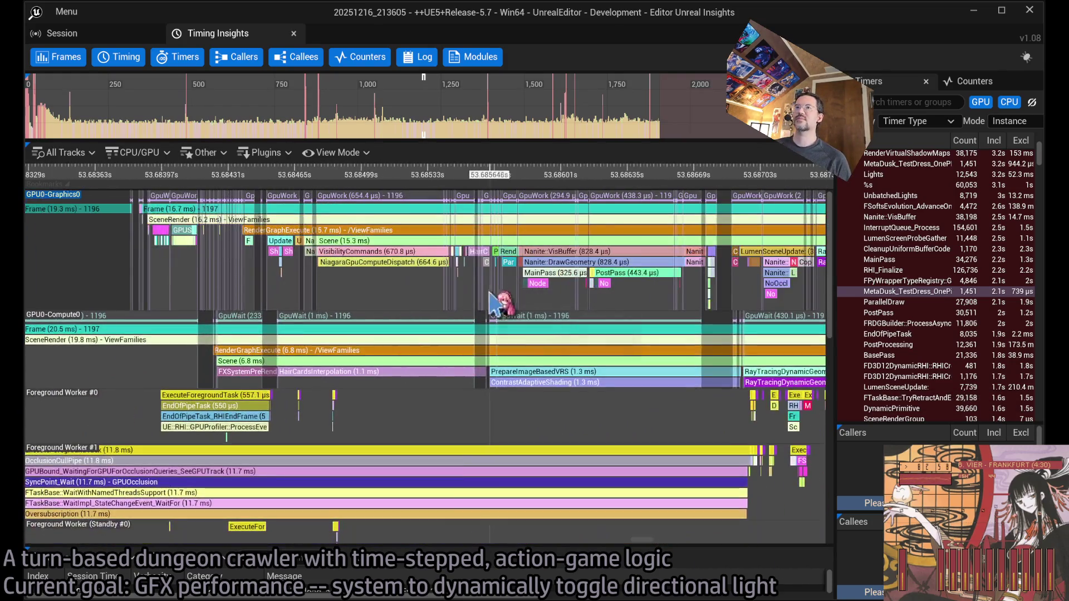
pyautogui.scroll(-10, 439, 298)
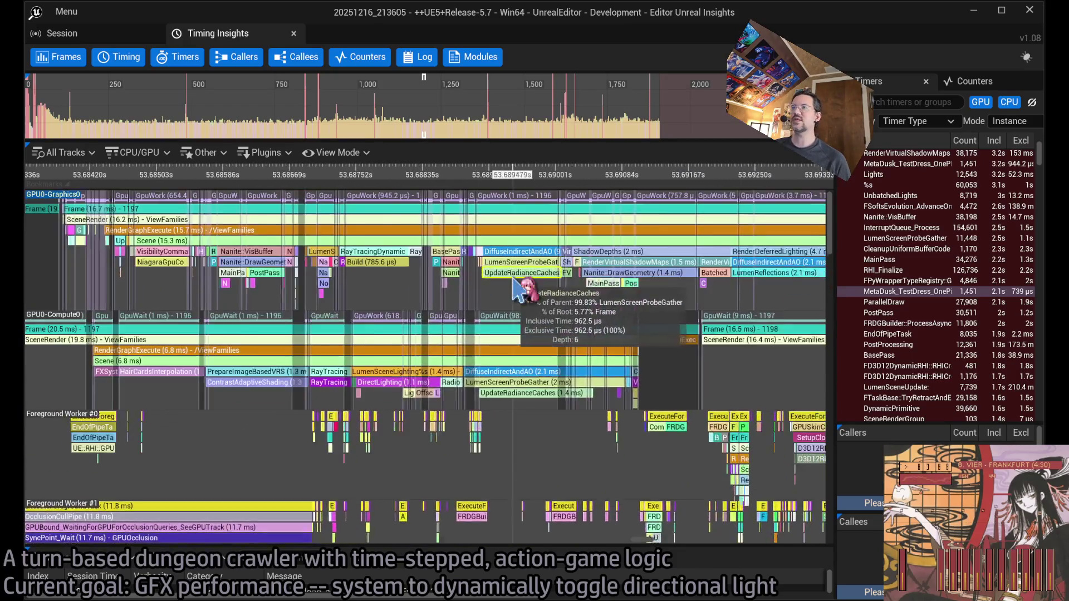
pyautogui.moveTo(568, 273); pyautogui.dragTo(484, 268)
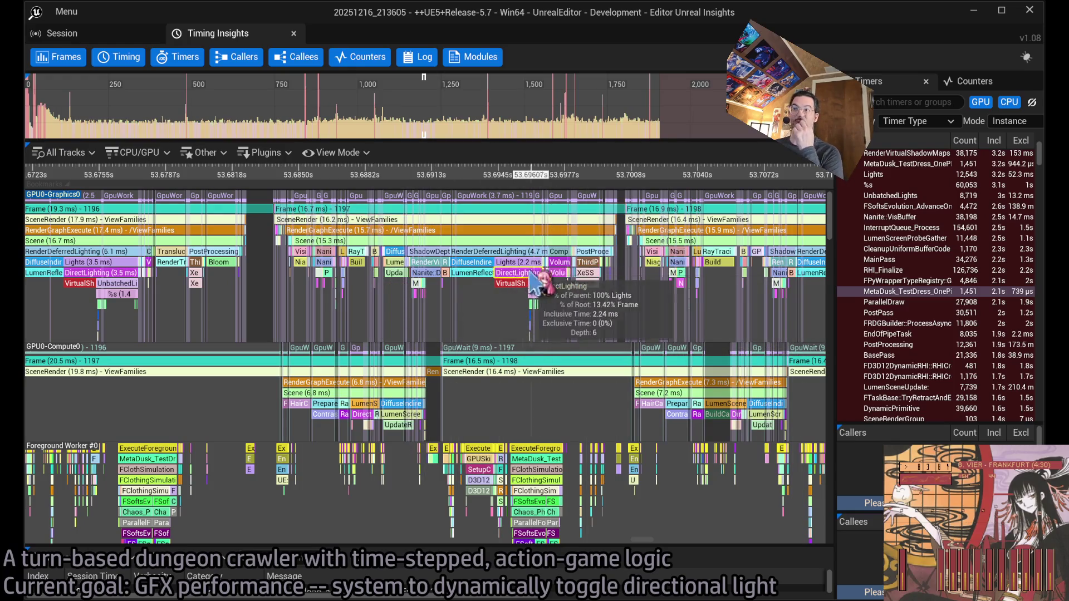
pyautogui.scroll(1, 485, 275)
pyautogui.scroll(2, 485, 275)
pyautogui.scroll(2, 432, 303)
pyautogui.moveTo(239, 303)
pyautogui.mouseDown()
pyautogui.moveTo(334, 298)
pyautogui.moveTo(324, 287)
pyautogui.moveTo(374, 280)
pyautogui.mouseUp()
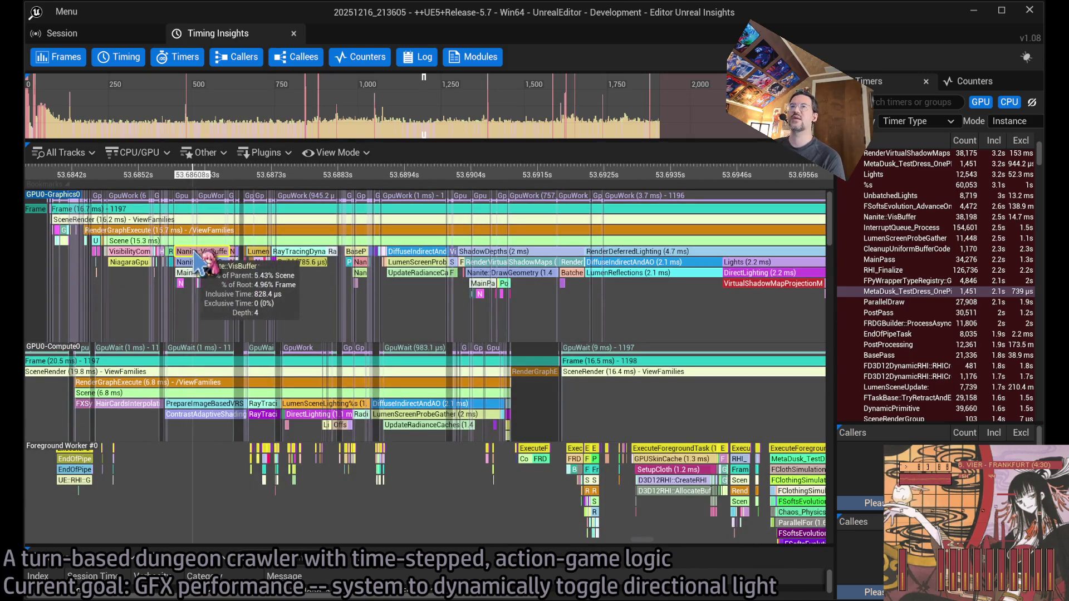
# Select the 828.4 µs Nanite::VisBuffer pass, then briefly switch to ChatGPT and back
pyautogui.click(205, 256)
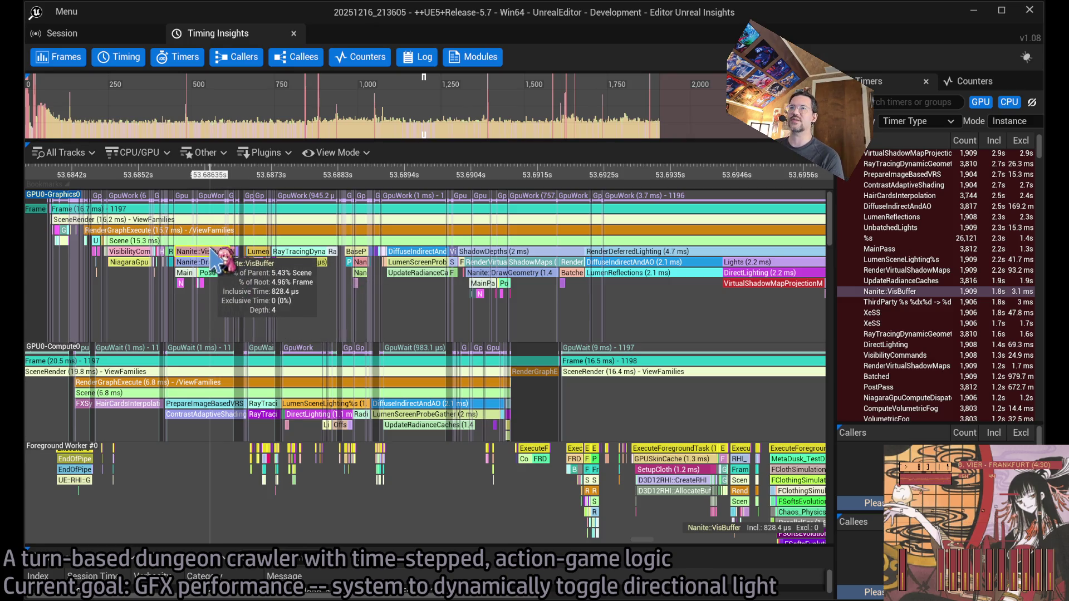
pyautogui.hscroll(3, 229, 264)
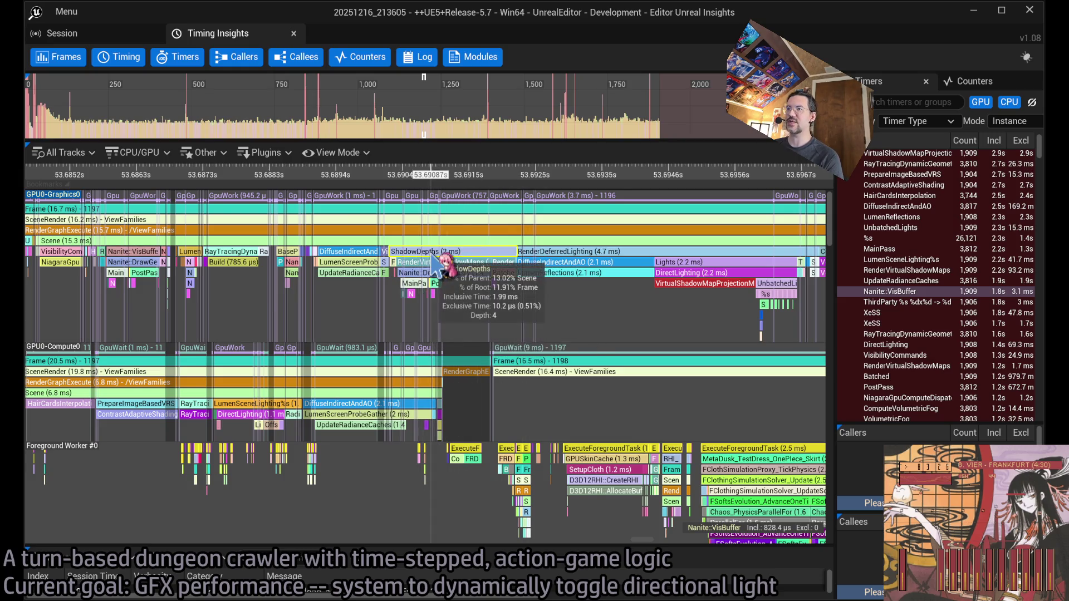
pyautogui.hotkey('alt', 'Tab')
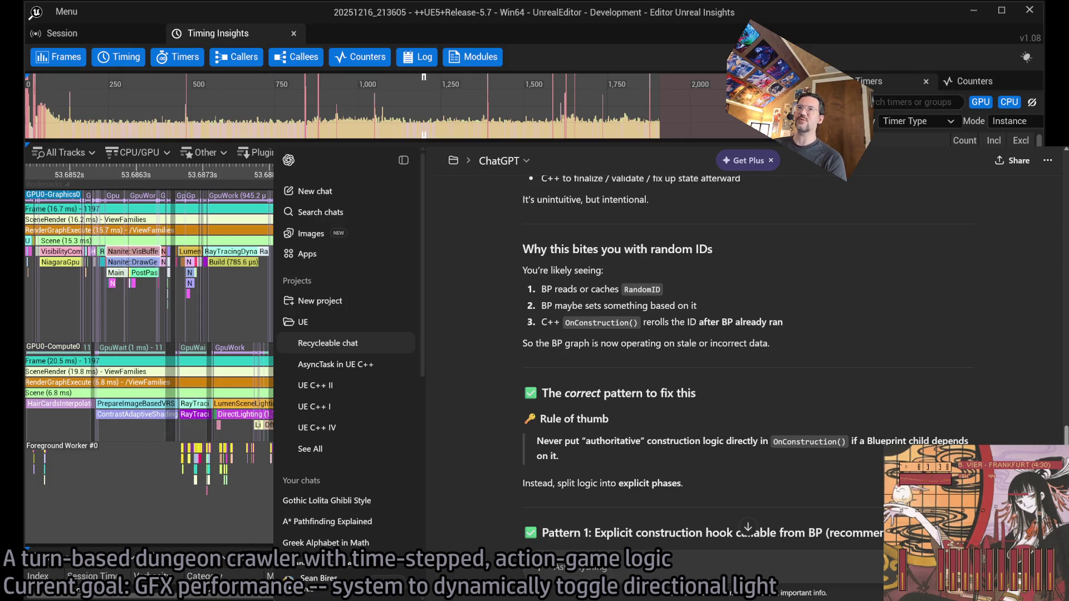
pyautogui.hotkey('alt', 'Tab')
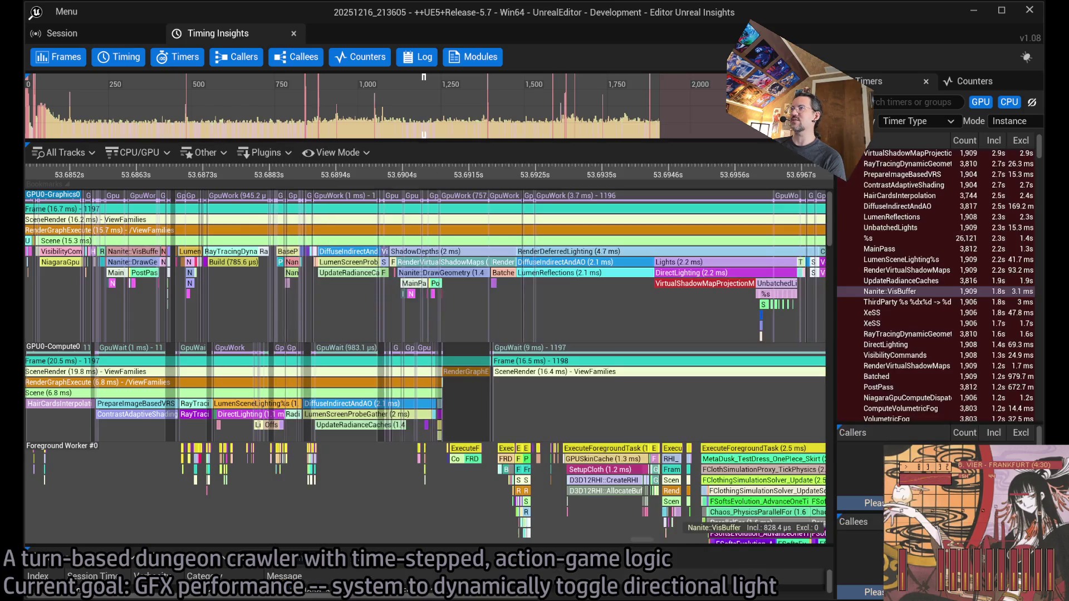
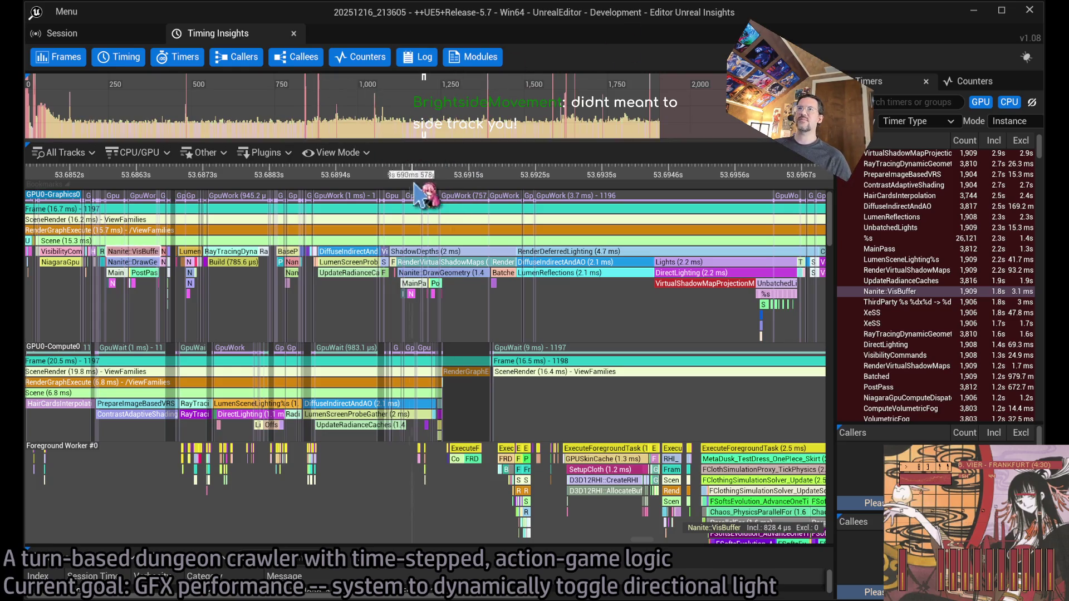
# Check event stats and zoom the timing view out to ~43 ms around slow frame 1051
pyautogui.moveTo(429, 229)
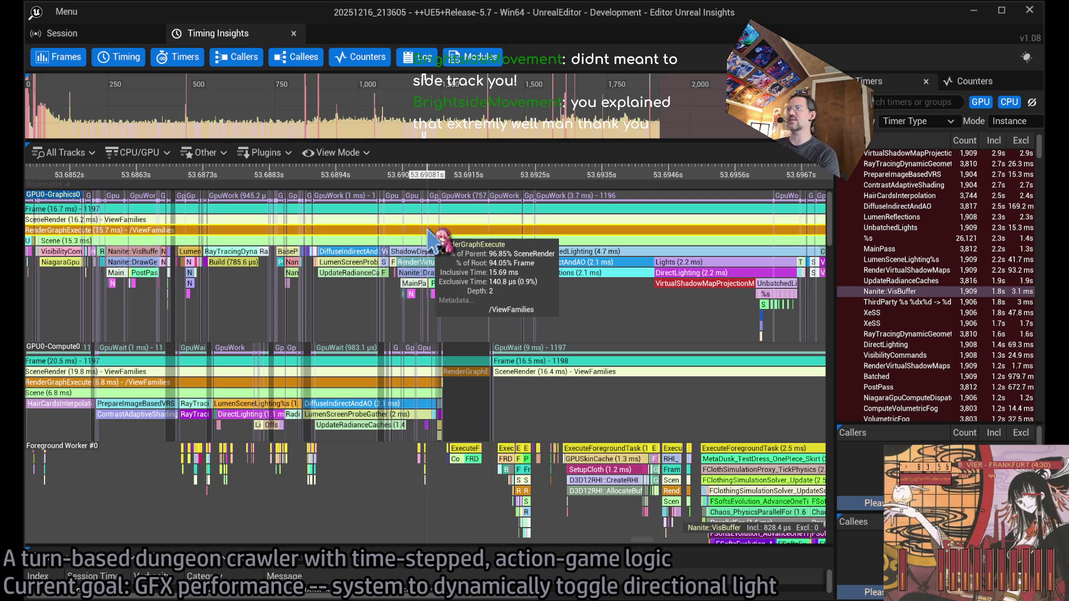
pyautogui.scroll(-4, 445, 275)
pyautogui.moveTo(450, 282)
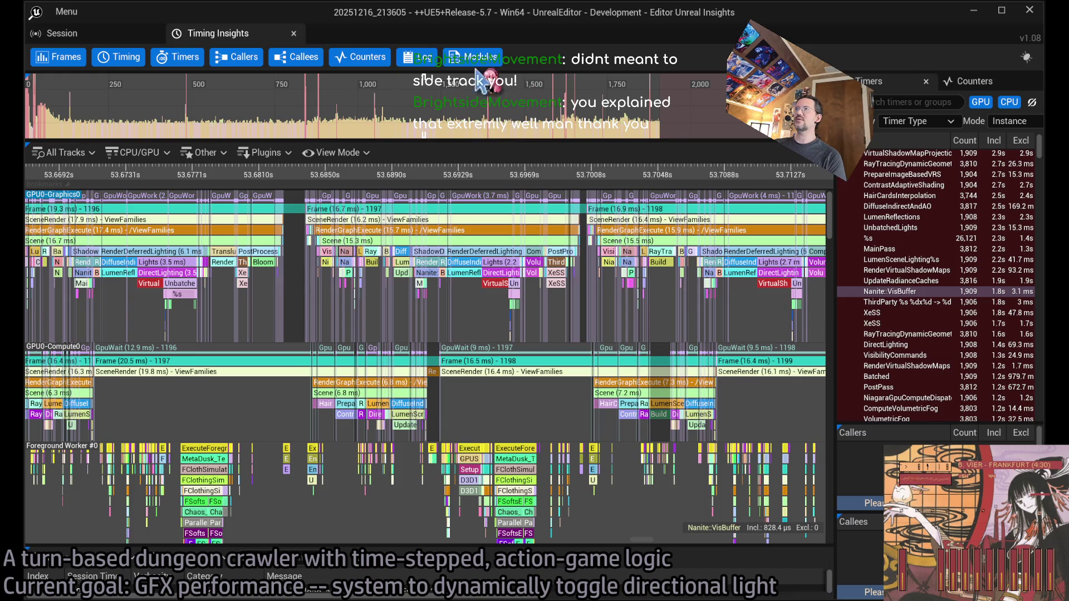
pyautogui.click(377, 105)
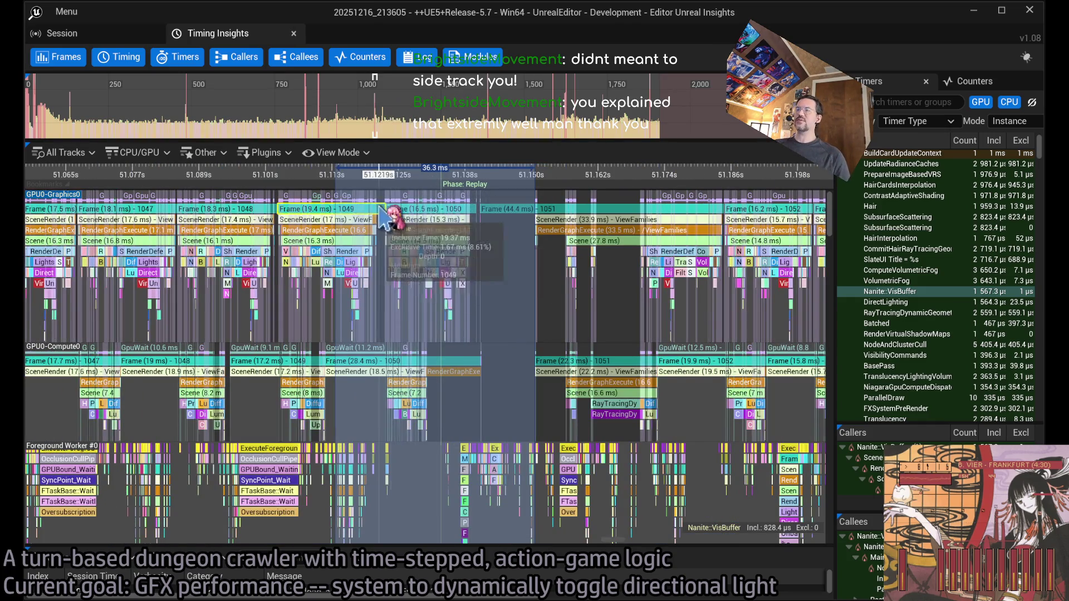
# Fit the timing view to frame 1051, clear the selection, and reselect its 36.3 ms range
pyautogui.click(378, 114)
pyautogui.scroll(5, 377, 115)
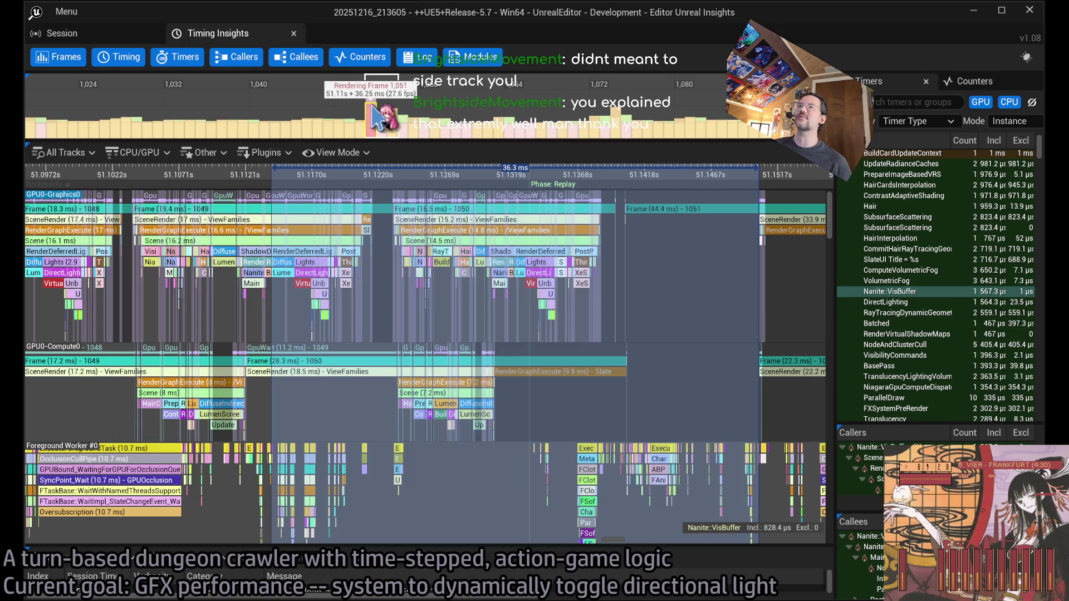
pyautogui.scroll(-2, 554, 238)
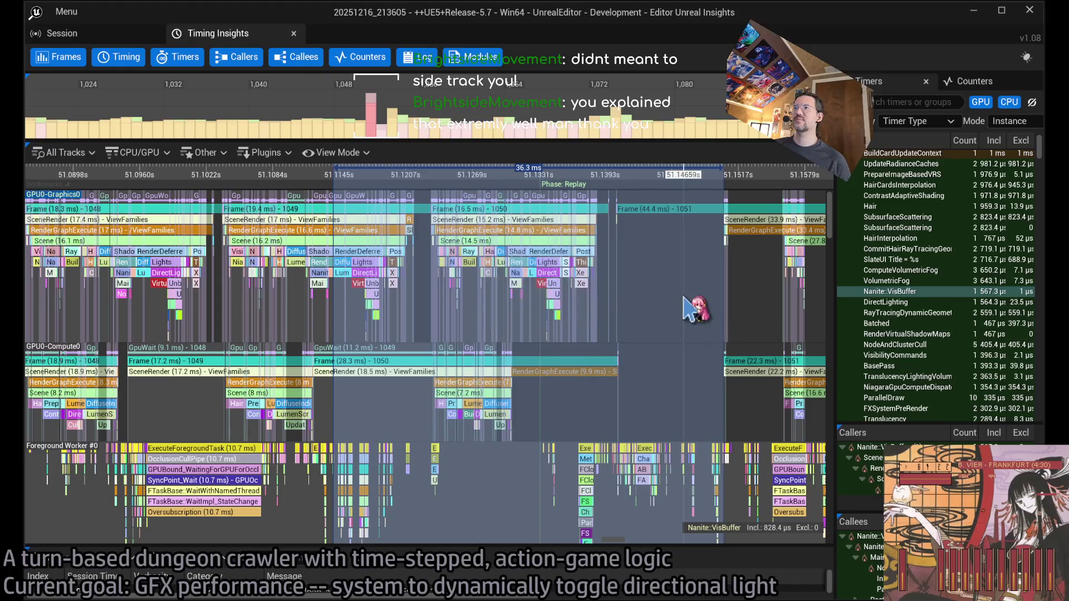
pyautogui.click(661, 293)
pyautogui.scroll(-6, 661, 293)
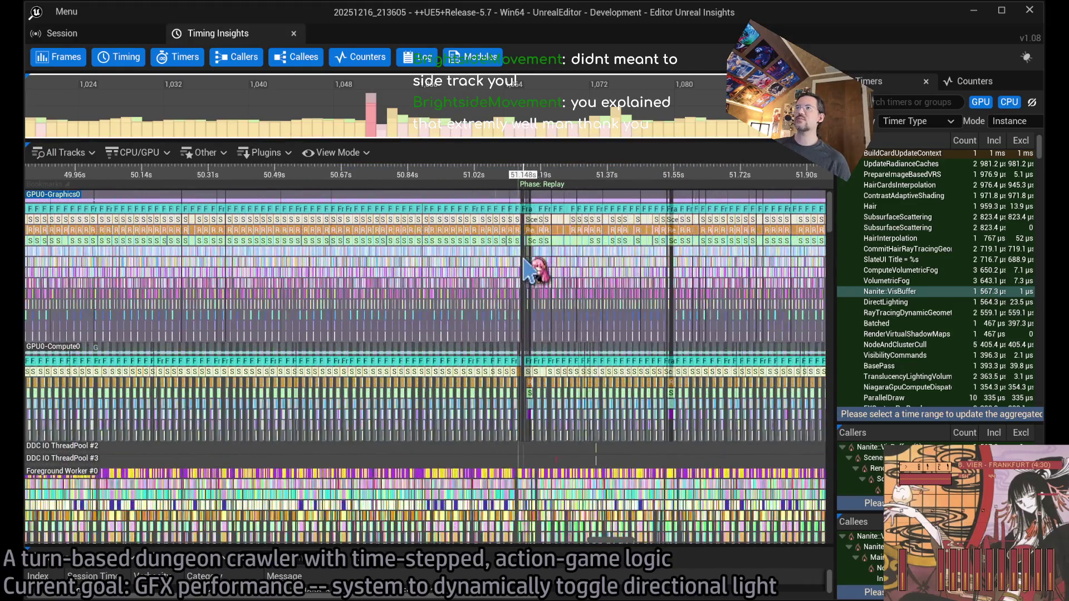
pyautogui.scroll(10, 526, 262)
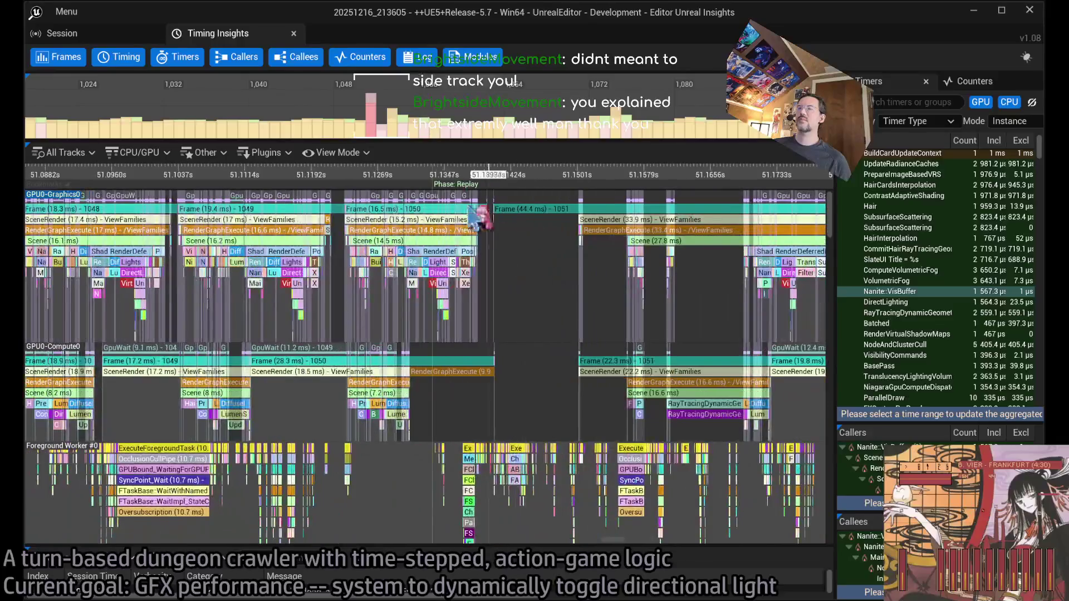
pyautogui.click(384, 120)
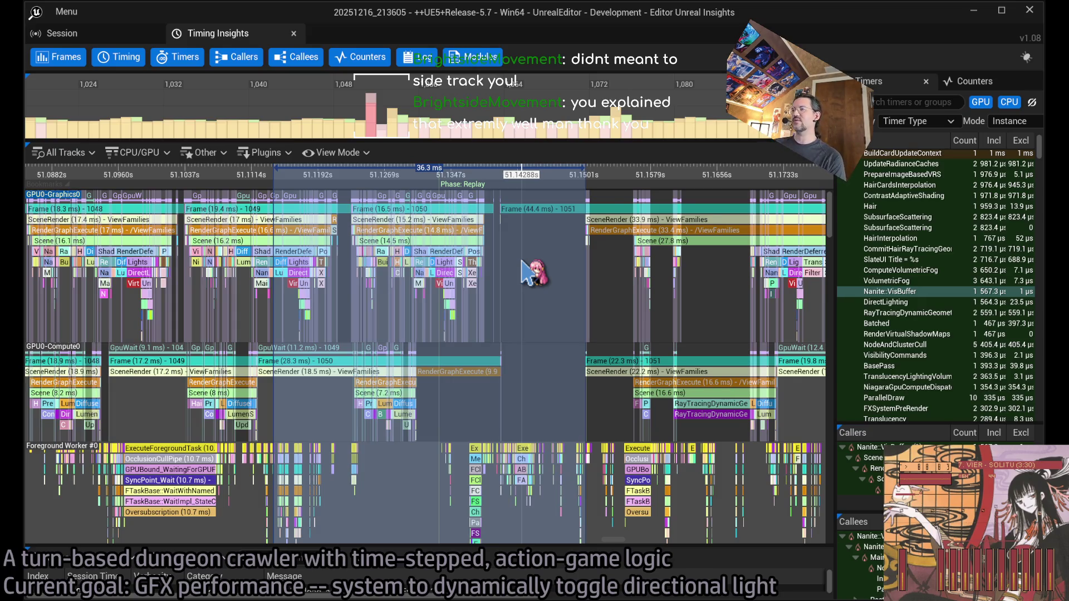
# Zoom out and pan to later in the replay, then return to frame 1051
pyautogui.scroll(-3, 522, 262)
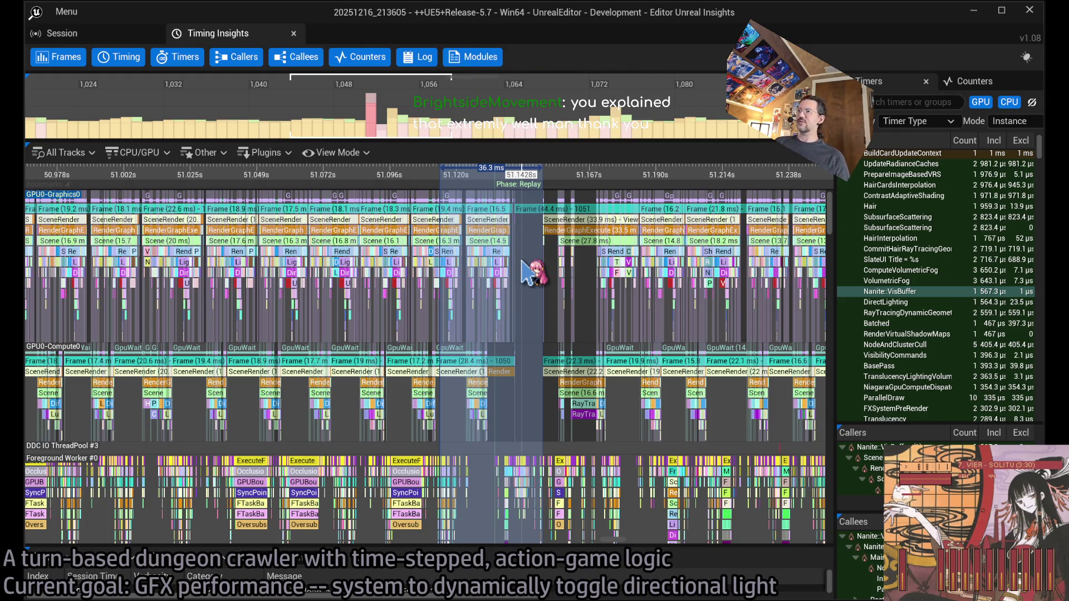
pyautogui.scroll(-9, 563, 284)
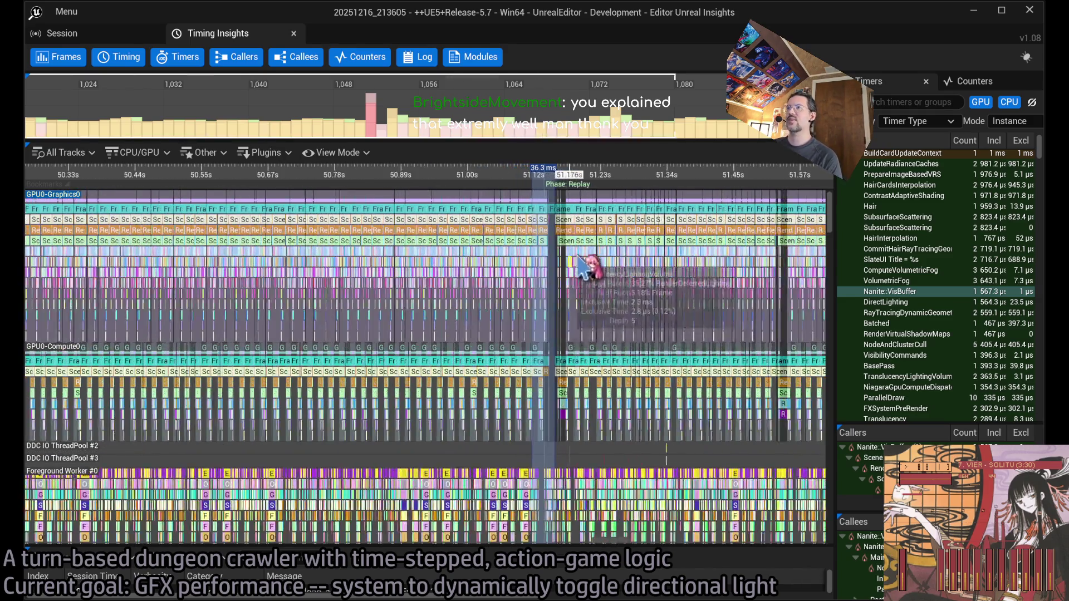
pyautogui.moveTo(622, 249); pyautogui.dragTo(298, 239)
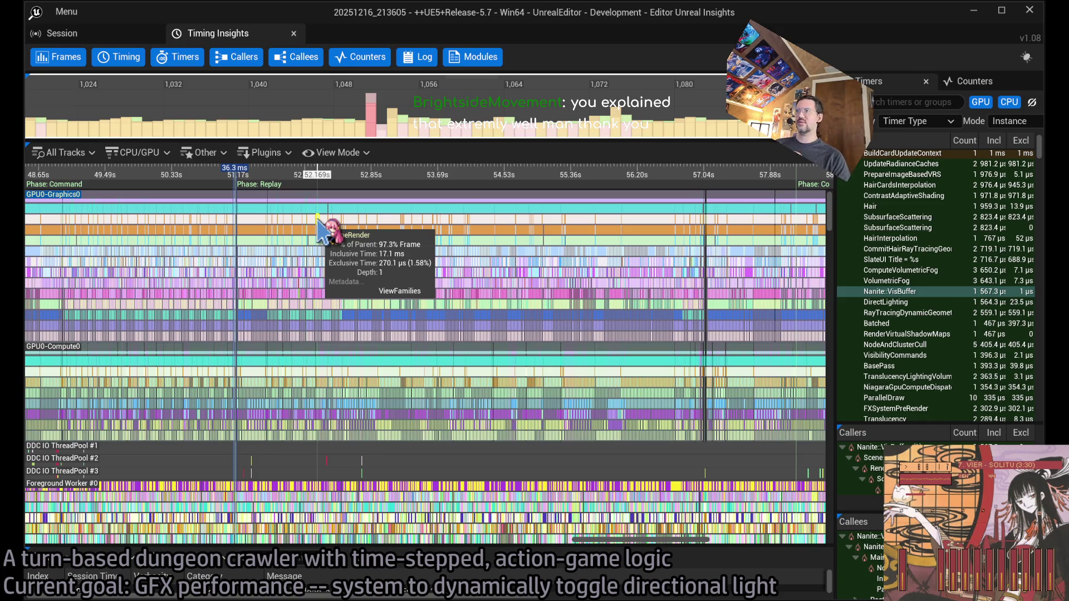
pyautogui.scroll(-5, 440, 128)
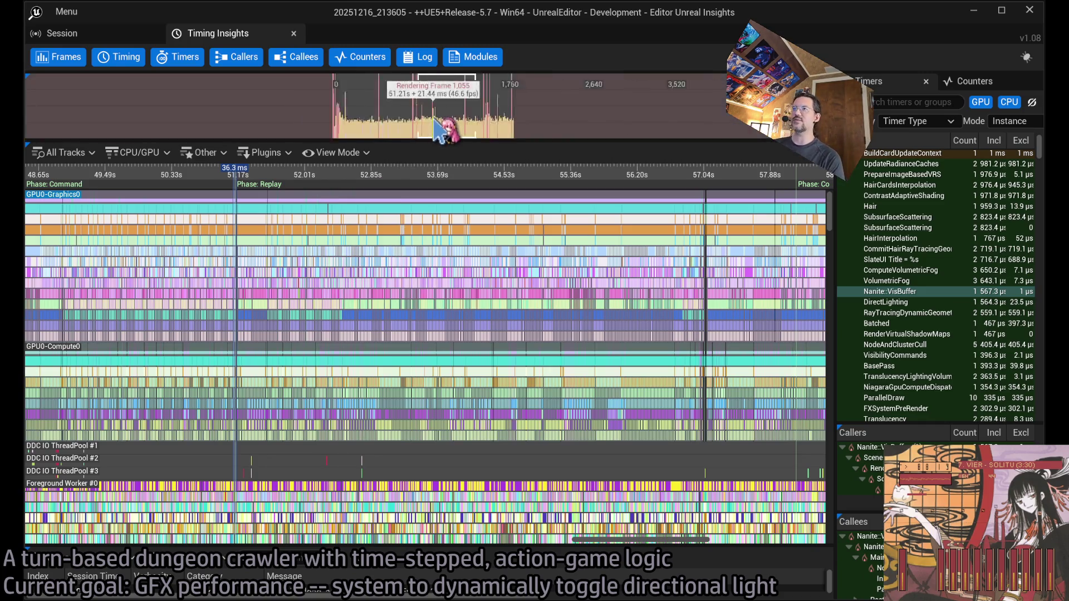
pyautogui.scroll(-8, 247, 130)
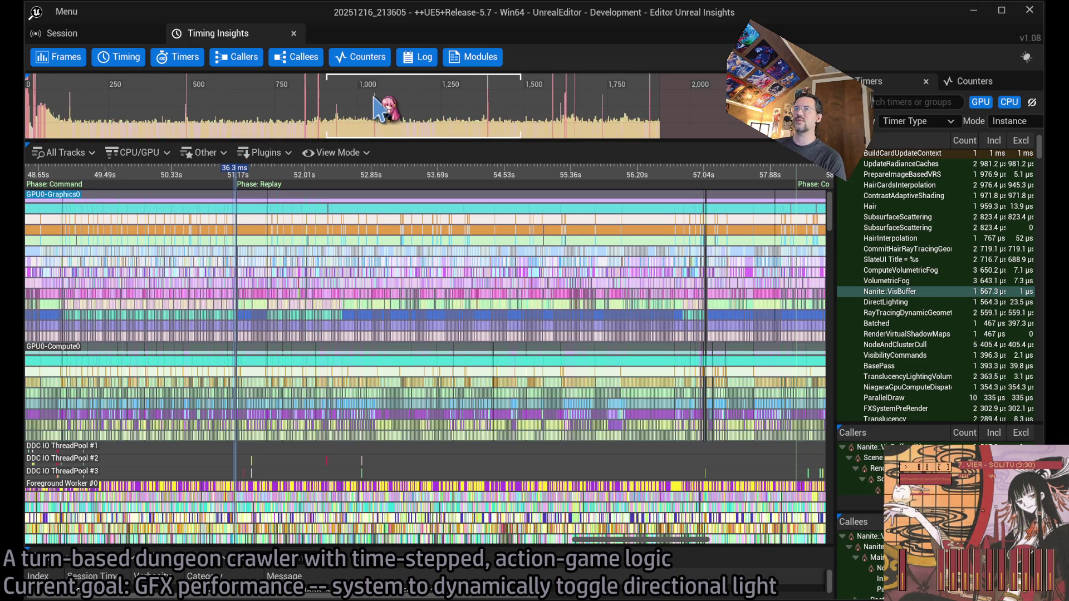
pyautogui.click(375, 99)
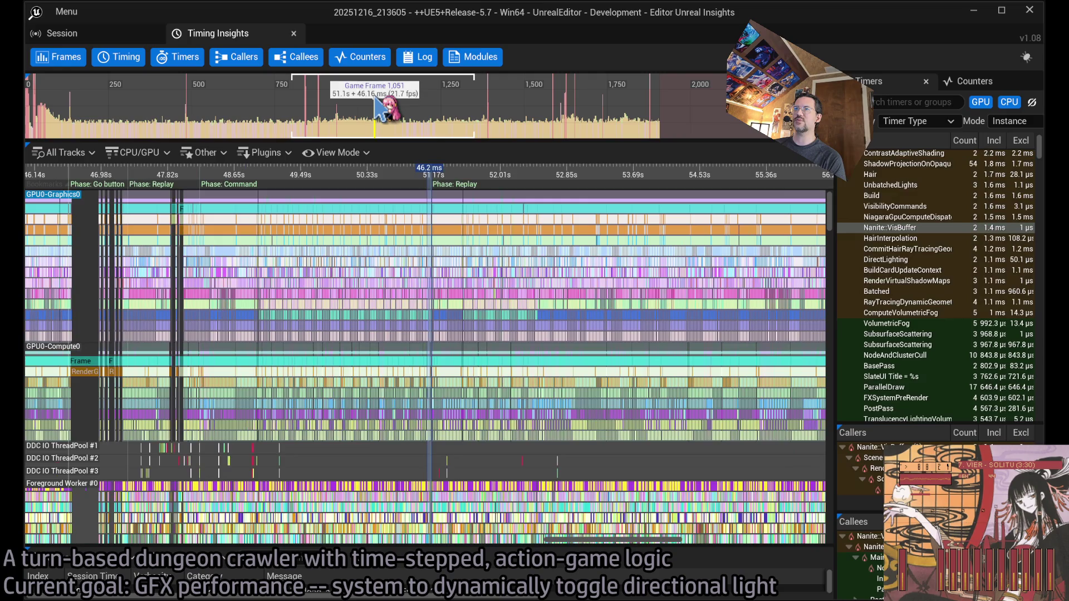
# Select the 32 ms spike frame 1072 and zoom to 51.52–51.56 s with worker tracks visible
pyautogui.click(405, 127)
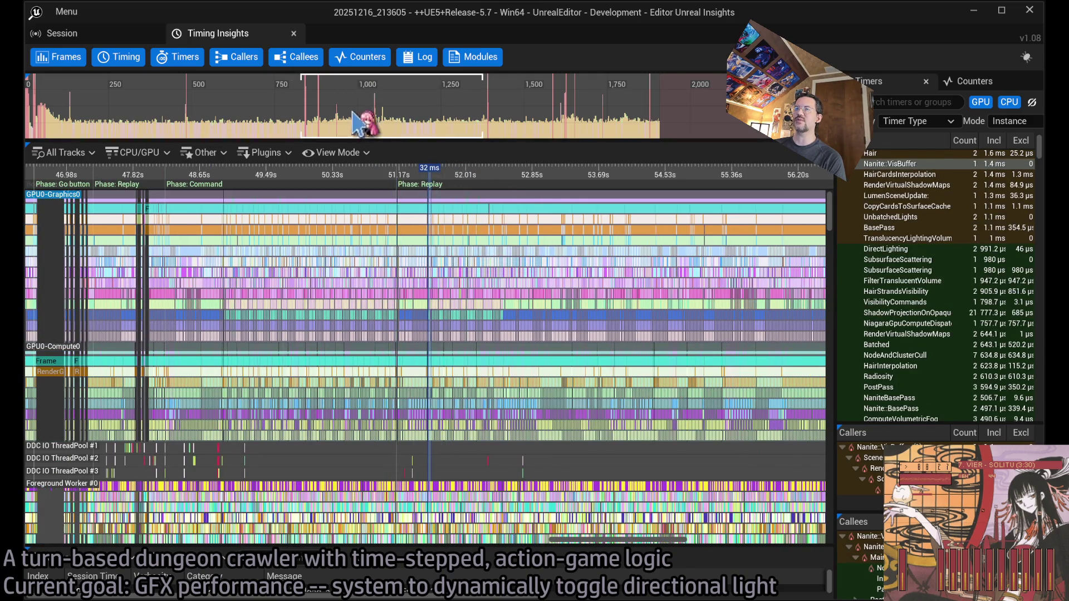
pyautogui.scroll(15, 440, 205)
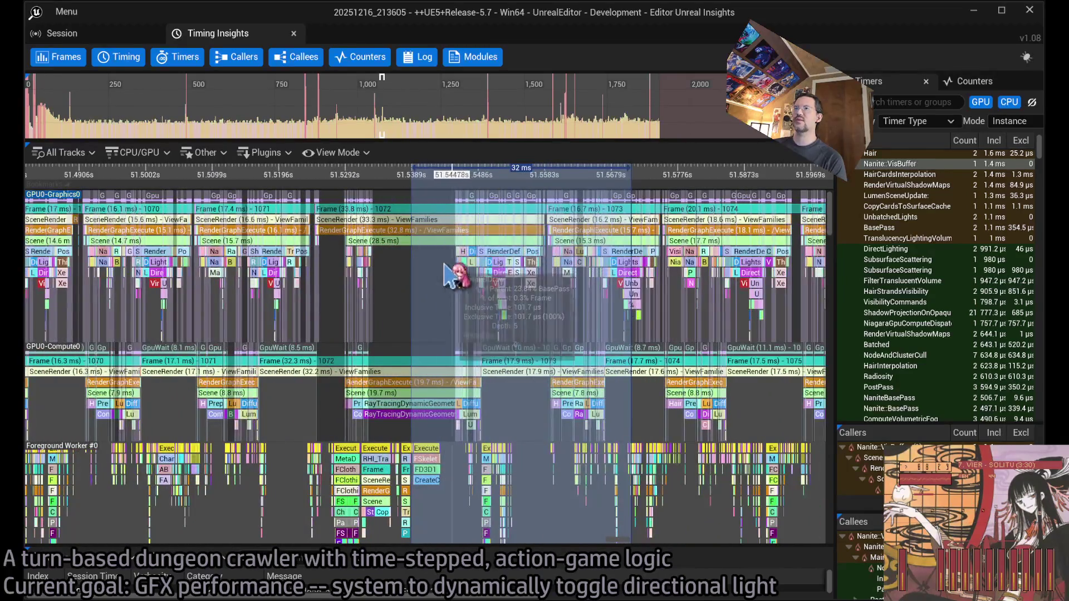
pyautogui.moveTo(425, 389); pyautogui.dragTo(448, 392)
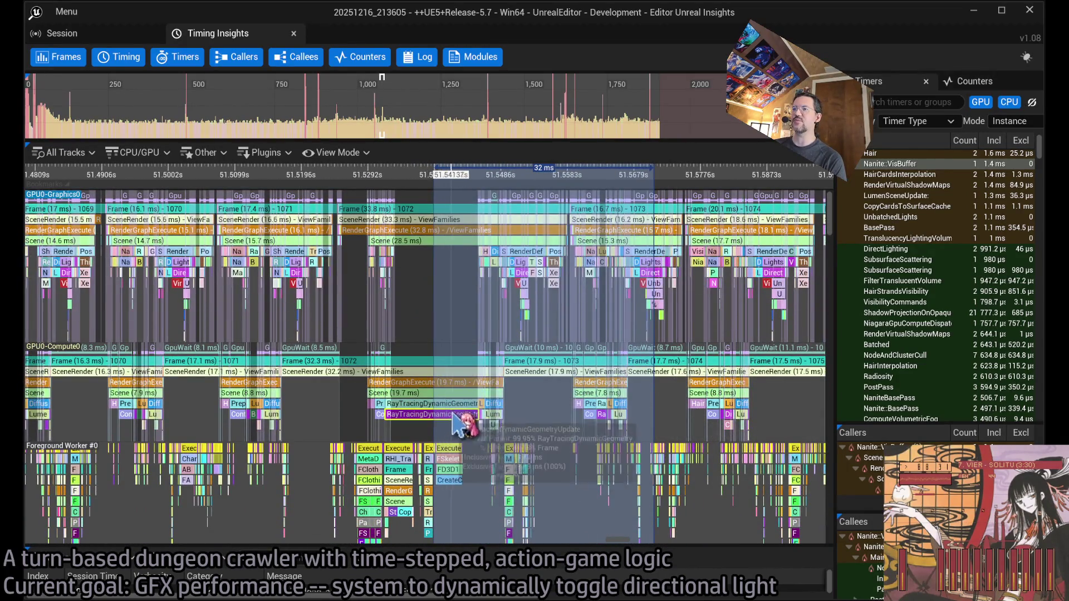
pyautogui.scroll(3, 473, 261)
pyautogui.moveTo(486, 380)
pyautogui.mouseDown()
pyautogui.moveTo(609, 358)
pyautogui.moveTo(477, 282)
pyautogui.mouseUp()
pyautogui.scroll(3, 423, 348)
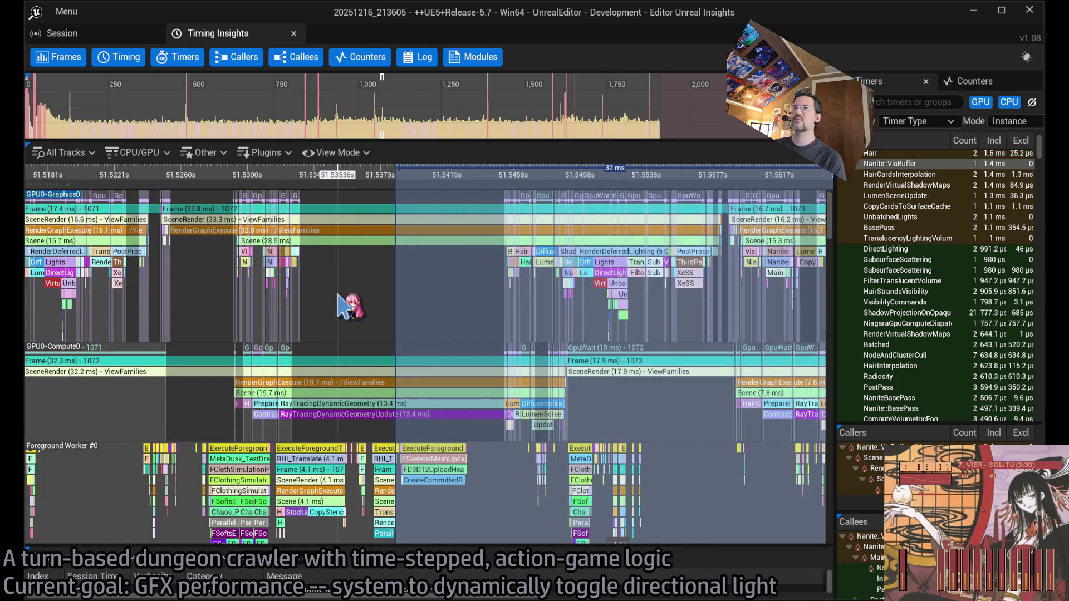
pyautogui.click(390, 312)
pyautogui.scroll(-4, 445, 407)
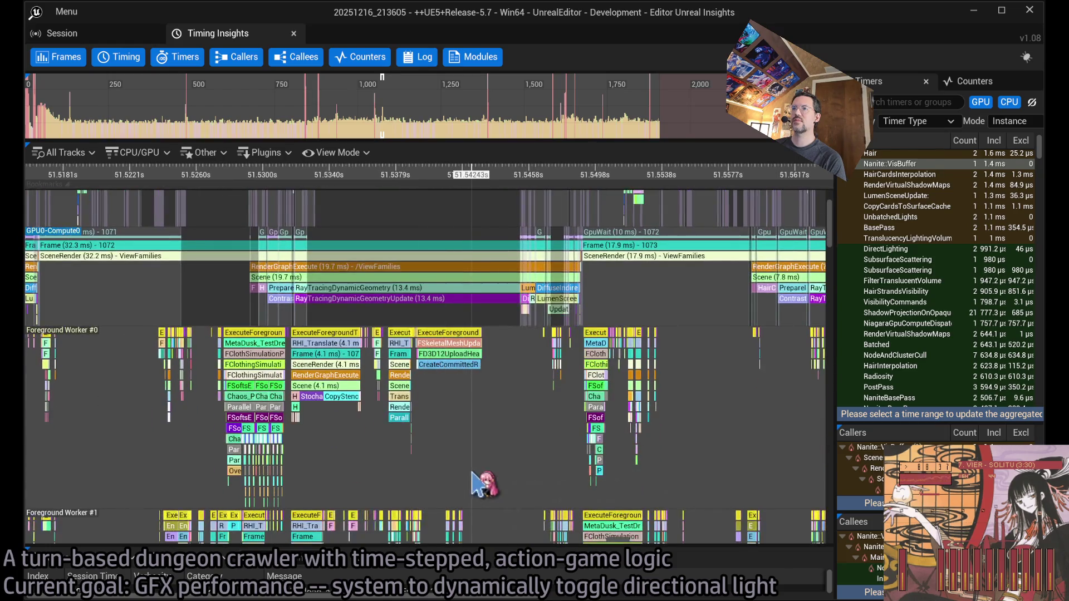
pyautogui.scroll(2, 484, 412)
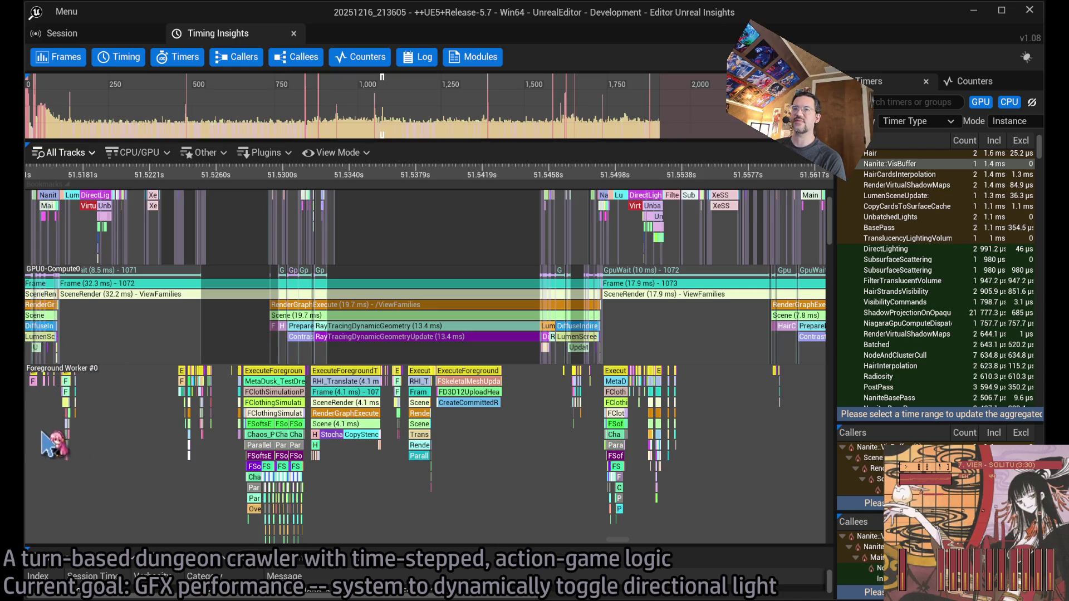
# Pan and zoom to GameThread beside the GPU tracks, selecting RayTracingDynamicGeometry for its stats
pyautogui.scroll(3, 200, 426)
pyautogui.scroll(-4, 415, 440)
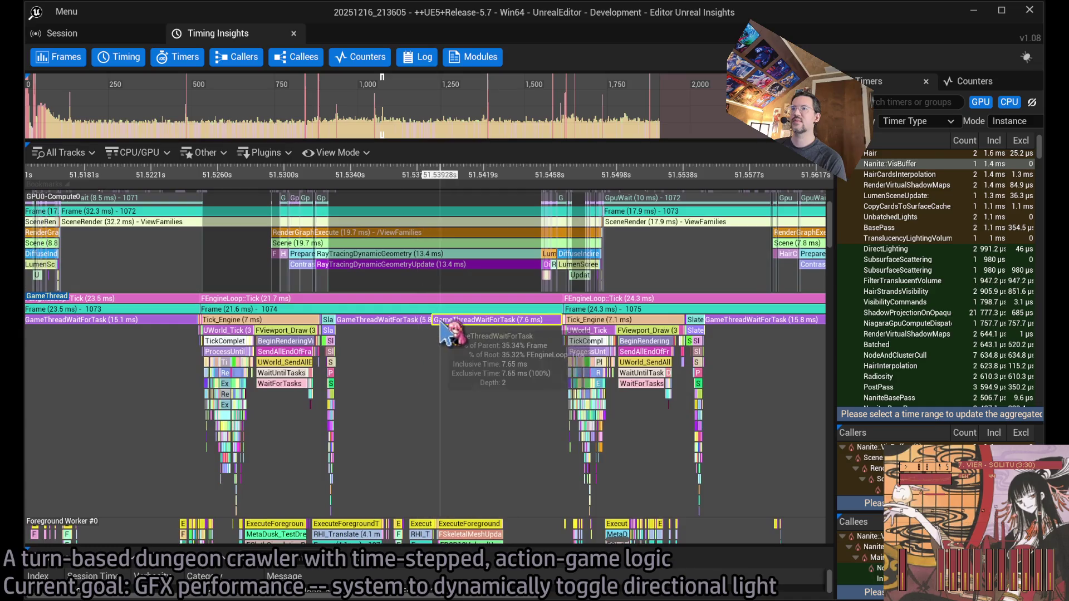
pyautogui.scroll(2, 390, 325)
pyautogui.scroll(-2, 390, 326)
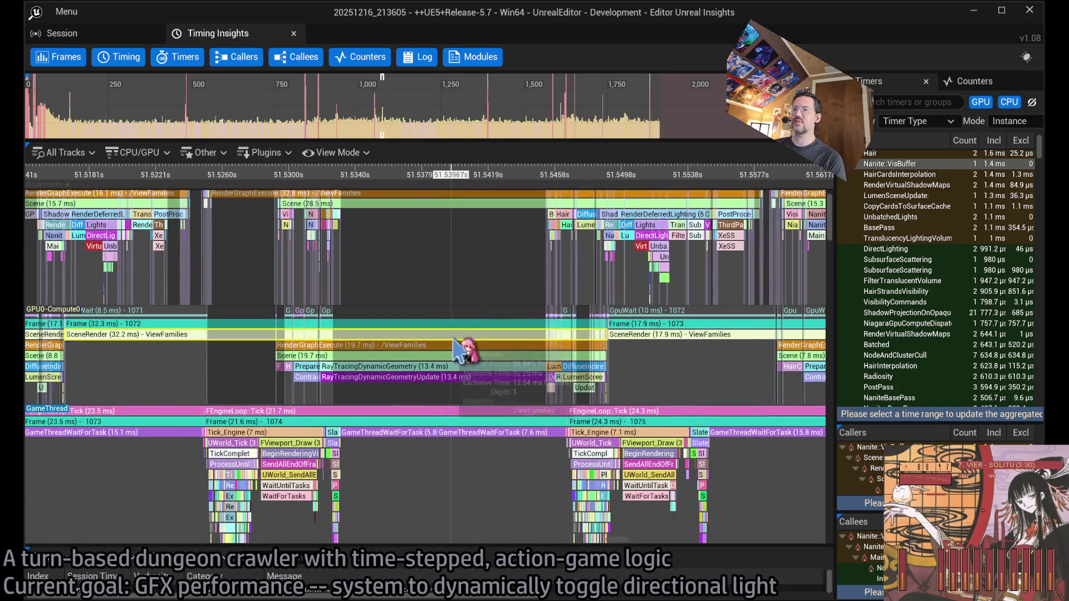
pyautogui.moveTo(431, 392); pyautogui.dragTo(496, 394)
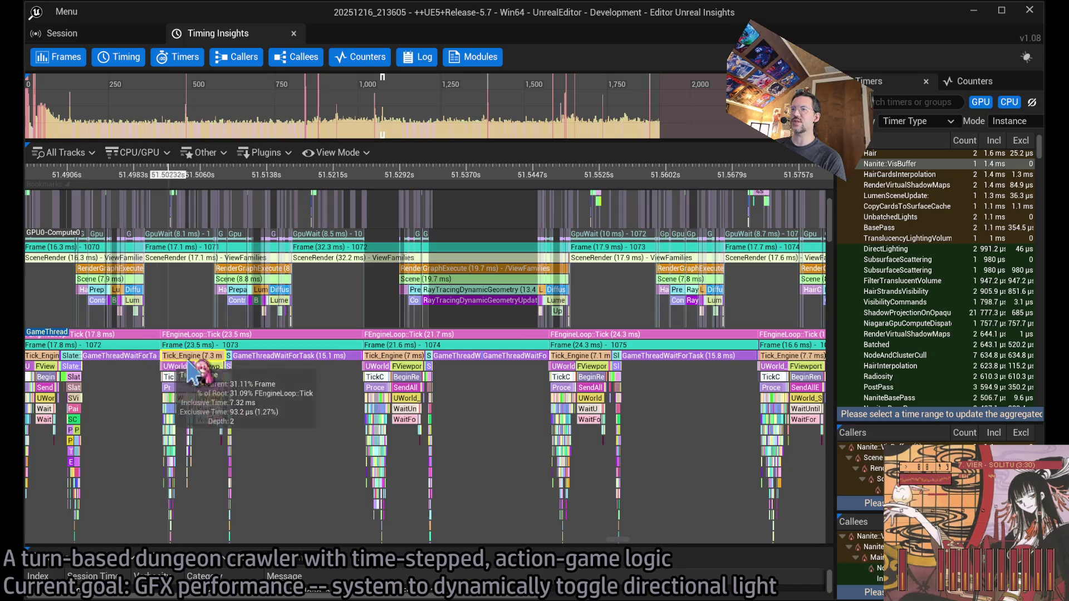
pyautogui.moveTo(468, 203); pyautogui.dragTo(446, 270)
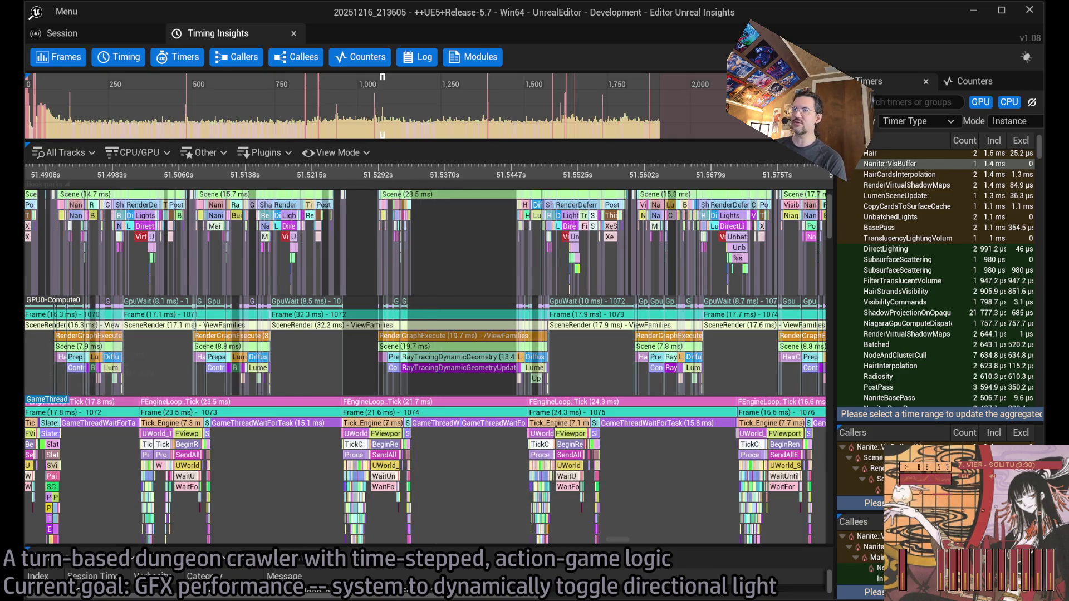
pyautogui.scroll(4, 446, 457)
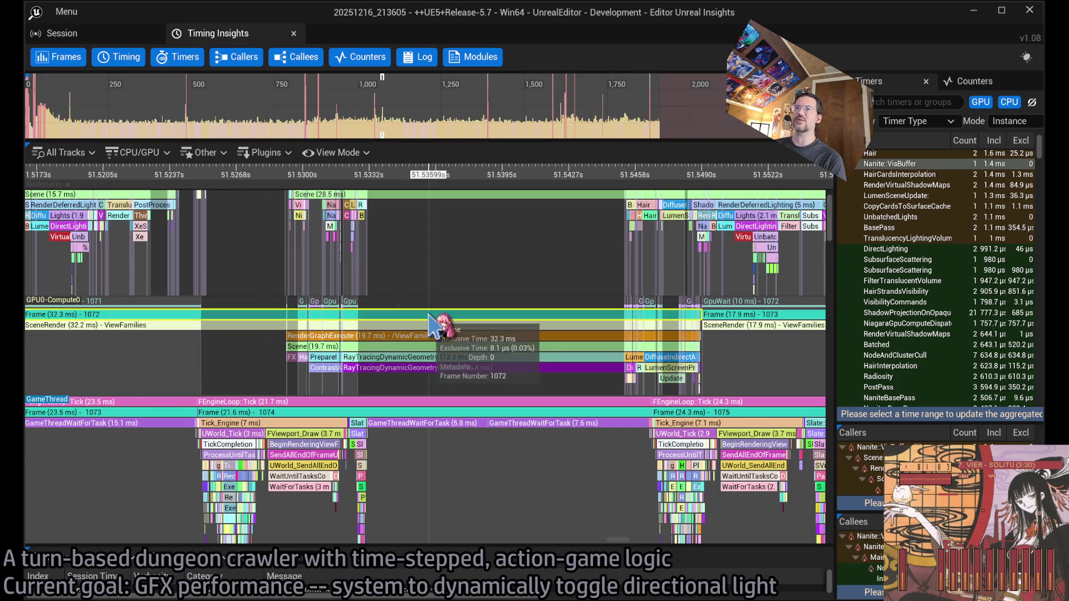
pyautogui.click(424, 359)
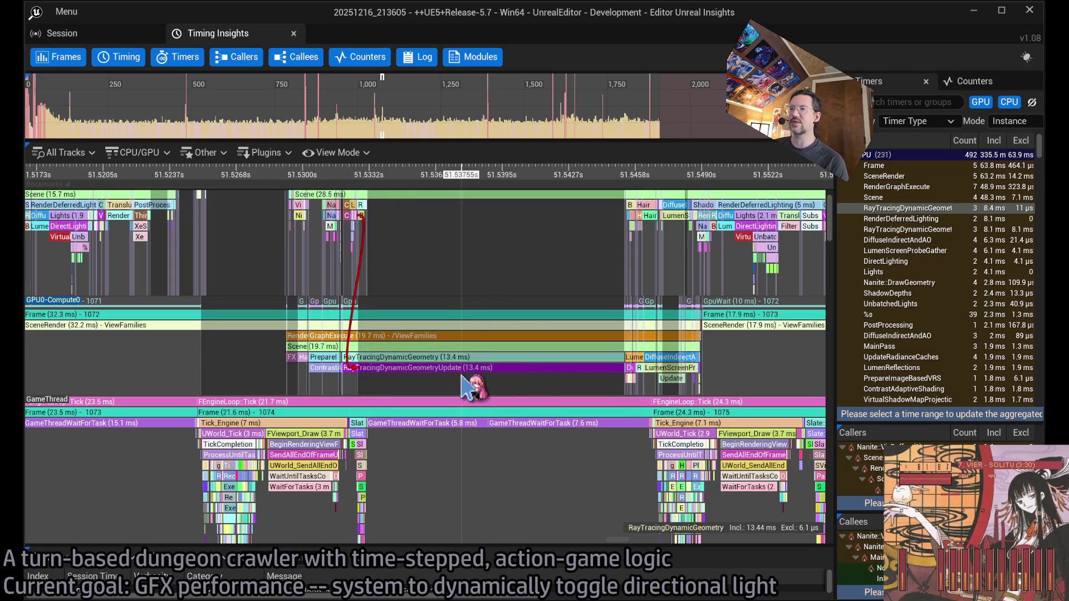
# Select RayTracingDynamicGeometryUpdate and zoom out across neighbouring and earlier frames
pyautogui.click(466, 372)
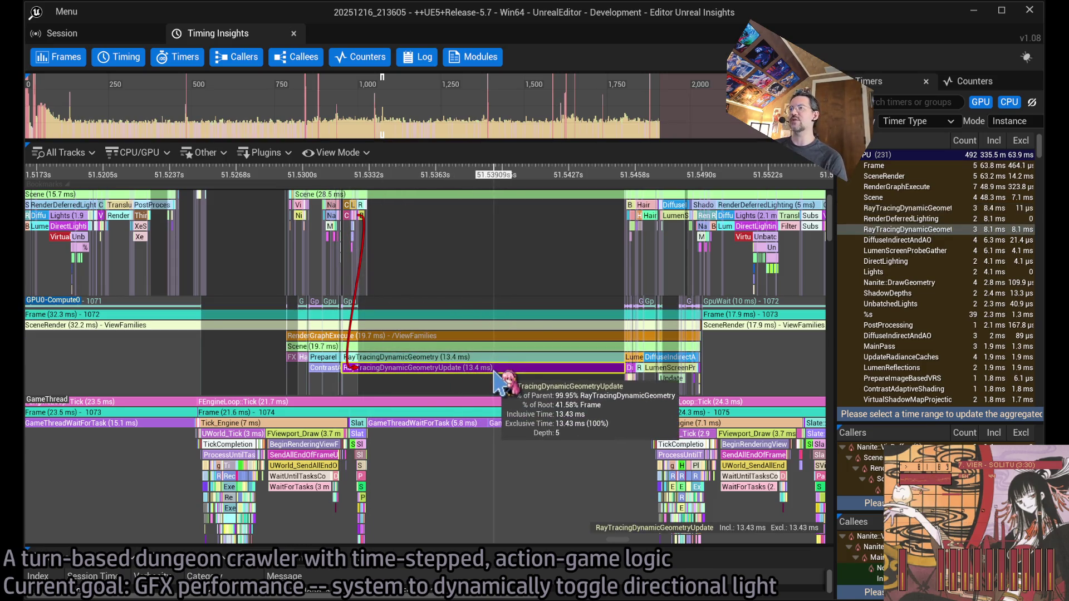
pyautogui.moveTo(491, 374)
pyautogui.mouseDown()
pyautogui.moveTo(417, 382)
pyautogui.moveTo(334, 358)
pyautogui.mouseUp()
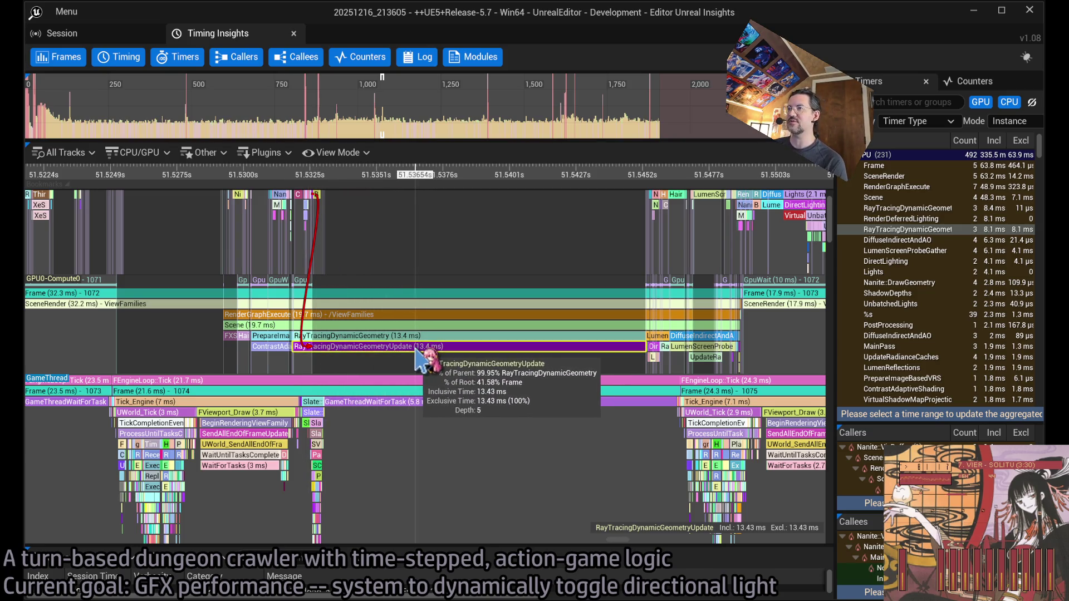
pyautogui.scroll(-2, 445, 360)
pyautogui.moveTo(558, 279); pyautogui.dragTo(520, 327)
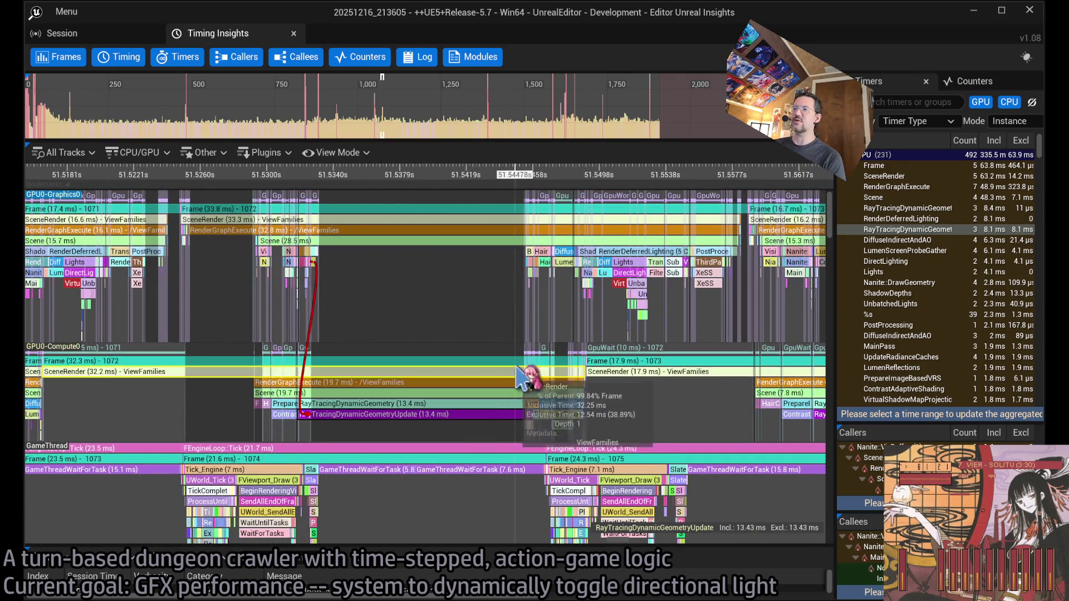
pyautogui.scroll(-2, 469, 243)
pyautogui.moveTo(469, 244)
pyautogui.mouseDown()
pyautogui.moveTo(375, 310)
pyautogui.moveTo(276, 201)
pyautogui.mouseUp()
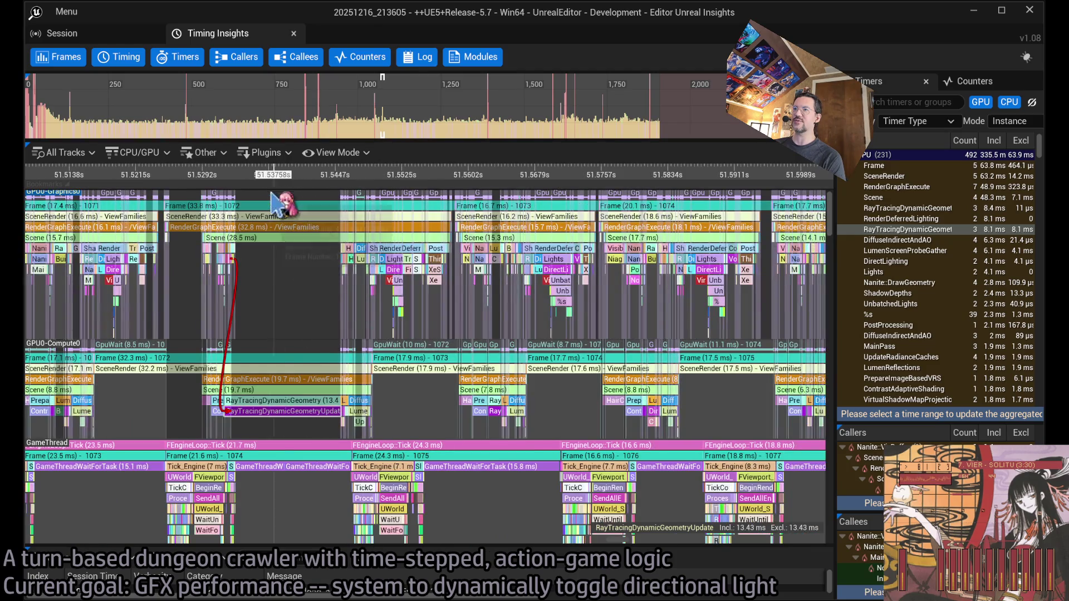
pyautogui.scroll(-2, 328, 299)
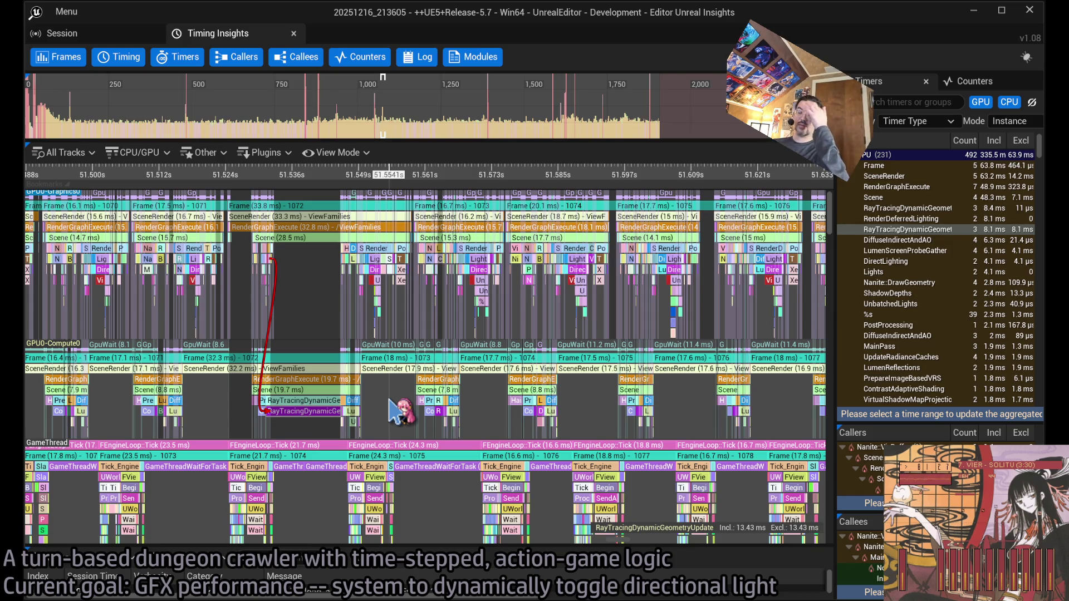
pyautogui.scroll(-4, 348, 261)
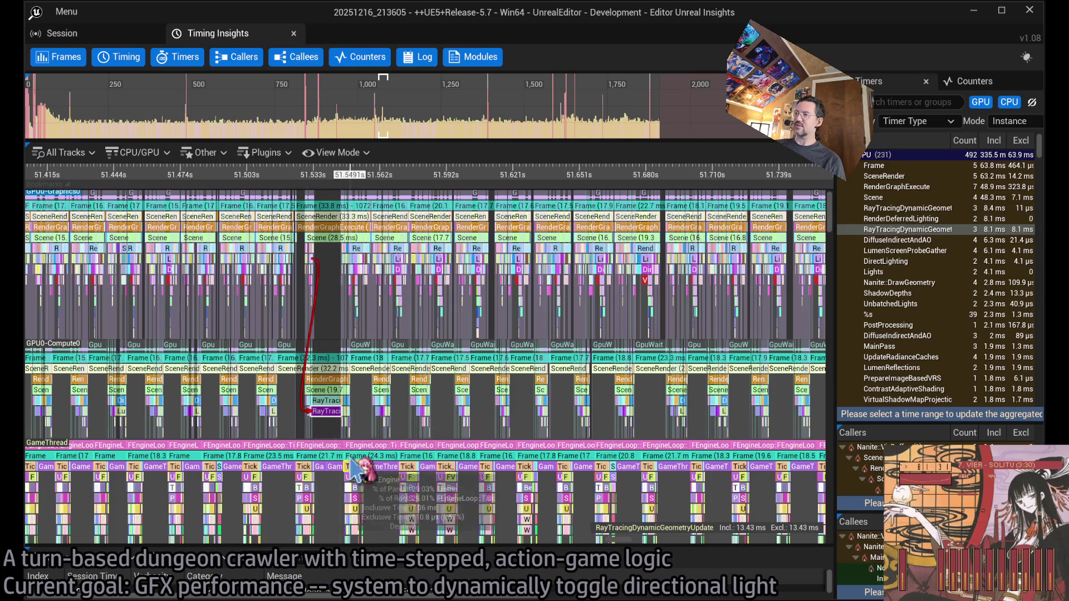
pyautogui.moveTo(346, 298); pyautogui.dragTo(317, 423)
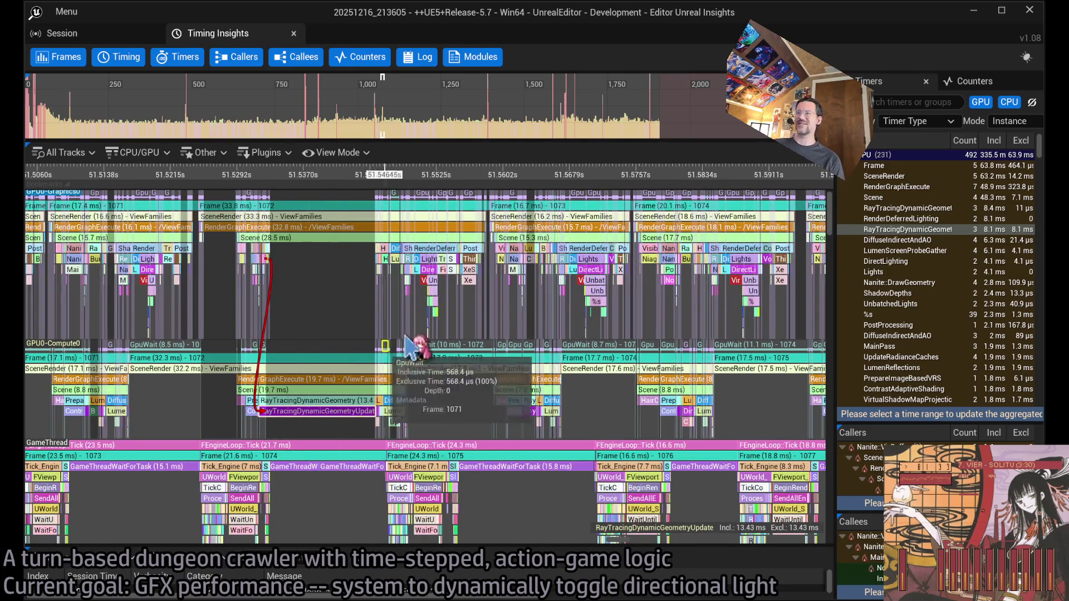
pyautogui.moveTo(393, 359); pyautogui.dragTo(507, 298)
pyautogui.scroll(-5, 437, 298)
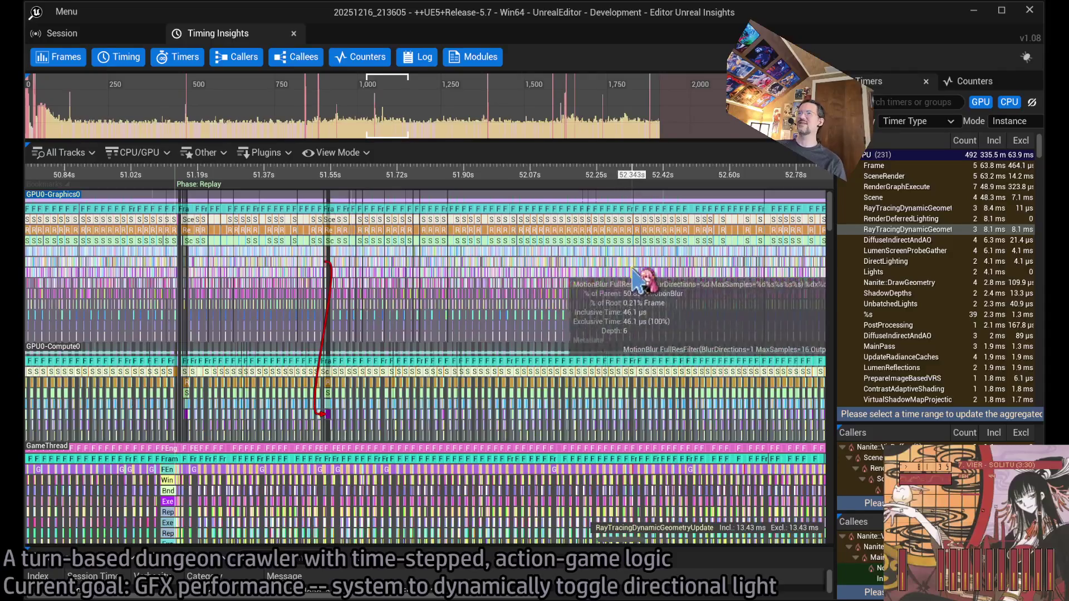
pyautogui.scroll(-3, 598, 273)
pyautogui.scroll(-4, 489, 298)
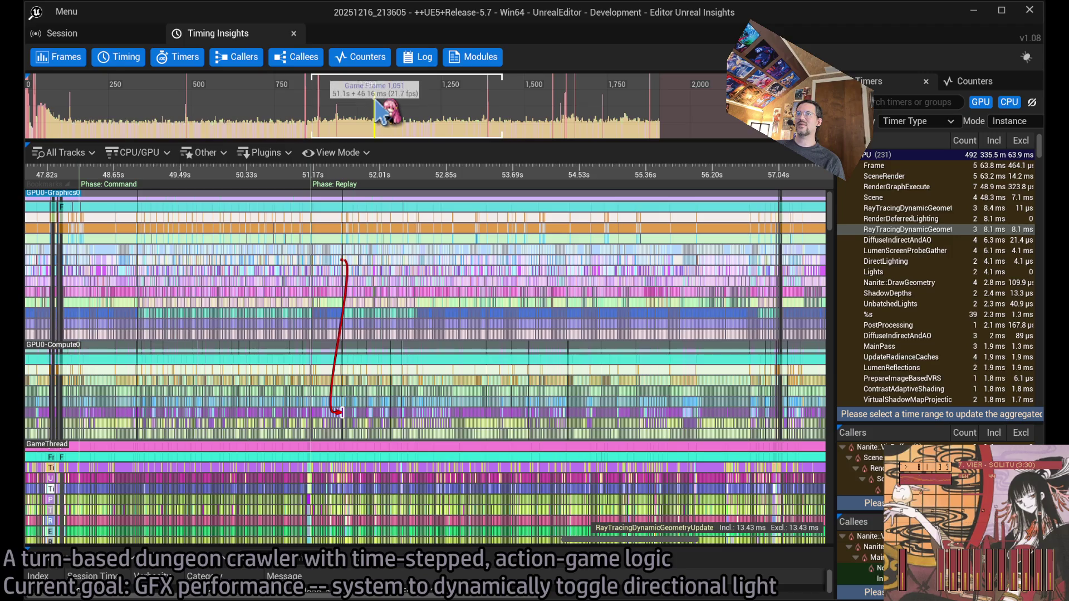
# Check the 32 ms spike frame, then jump to the 68.1 ms frame 1390 near 57 s
pyautogui.click(402, 125)
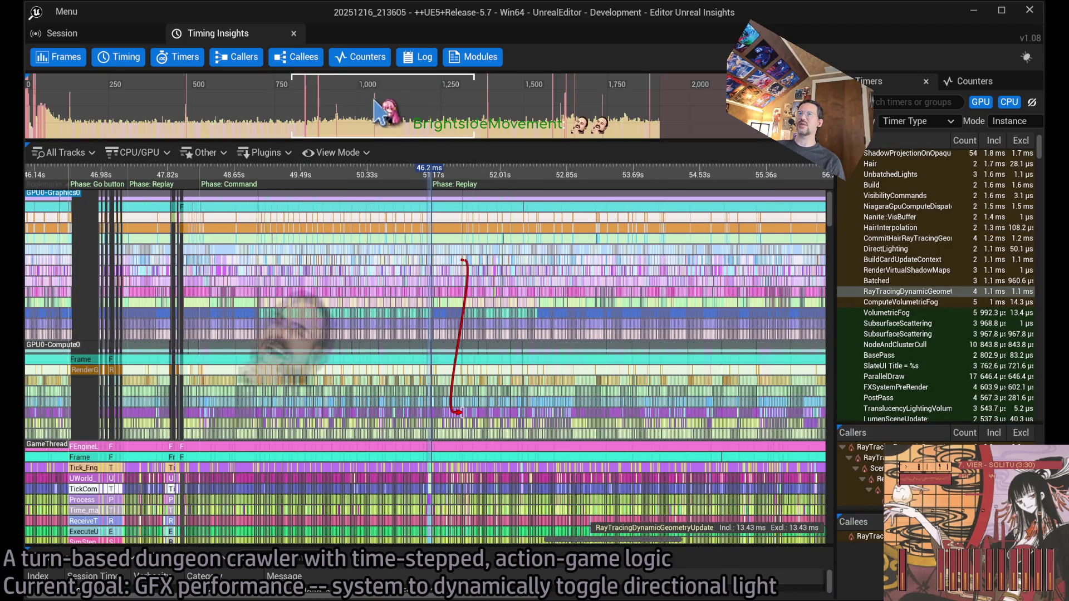
pyautogui.scroll(2, 410, 273)
pyautogui.scroll(10, 410, 273)
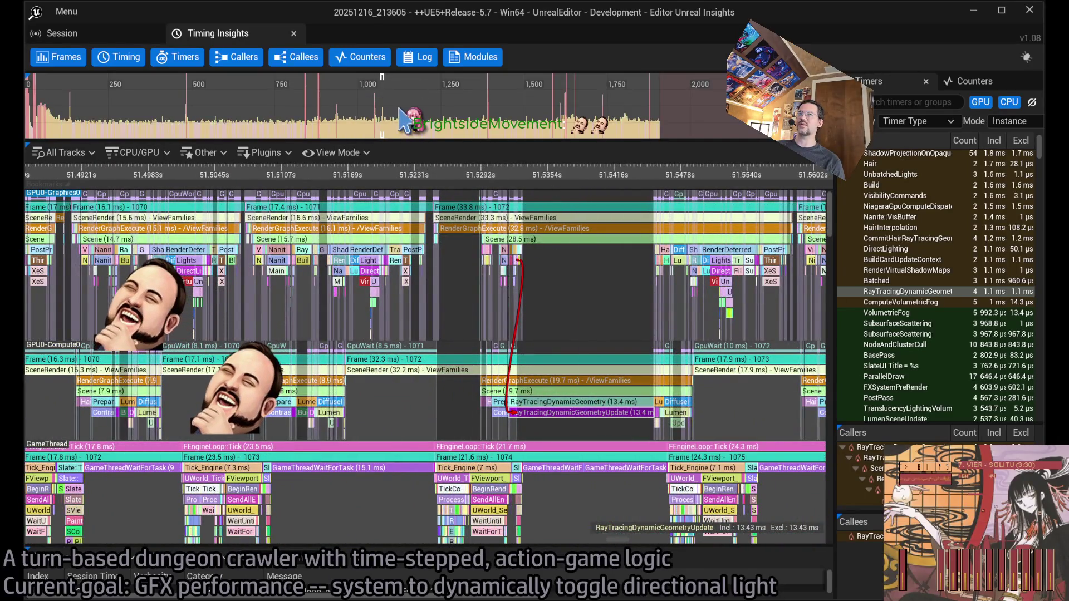
pyautogui.click(393, 124)
pyautogui.scroll(-2, 374, 294)
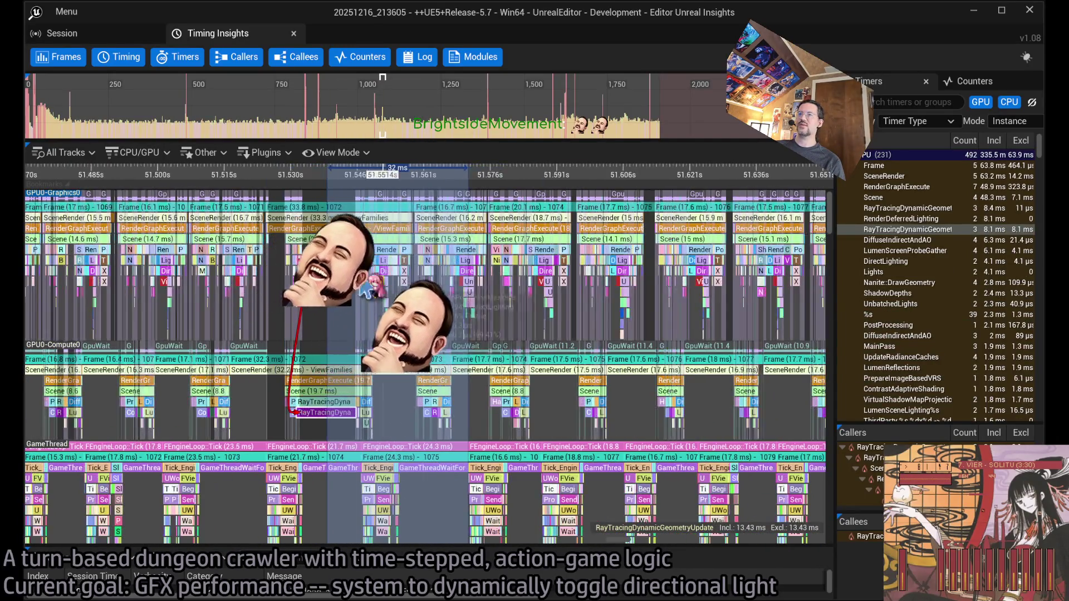
pyautogui.moveTo(305, 421)
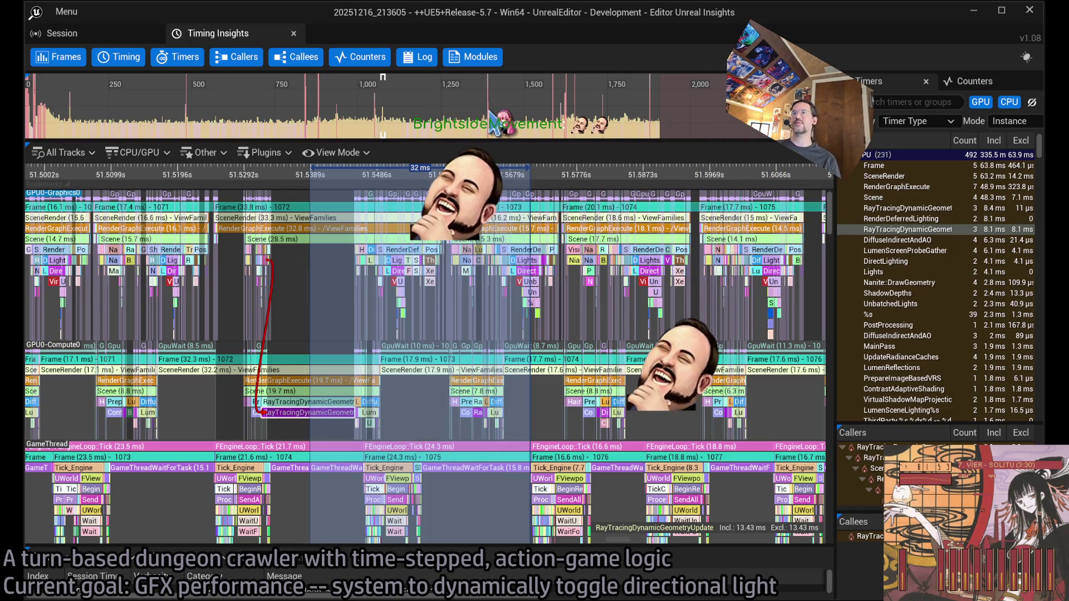
pyautogui.click(487, 92)
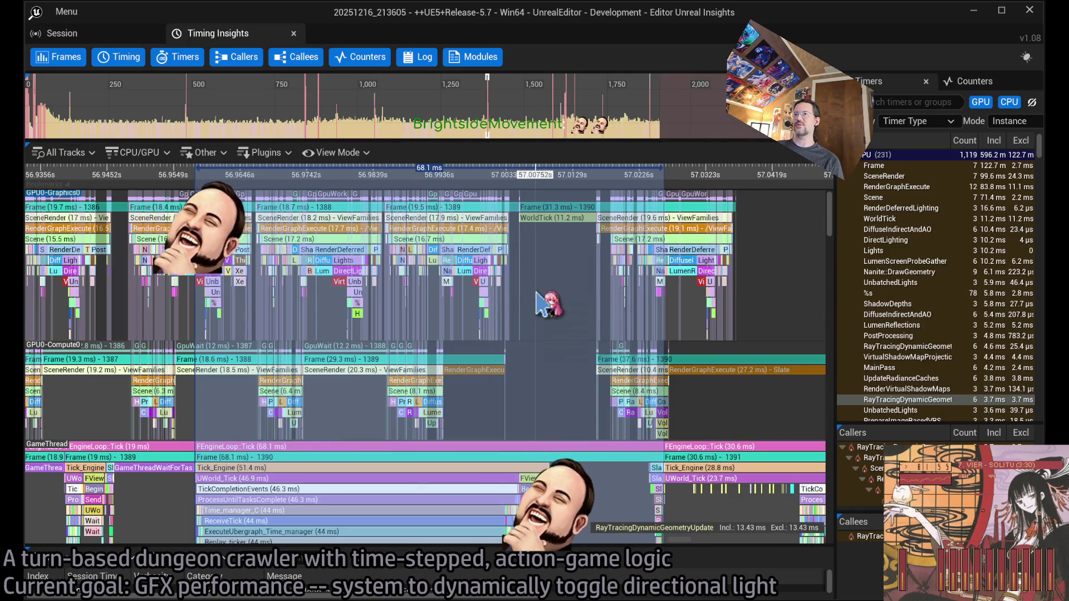
# Zoom into frame 1390, clear the range, and drag down to its GameThread call stack
pyautogui.scroll(-5, 412, 261)
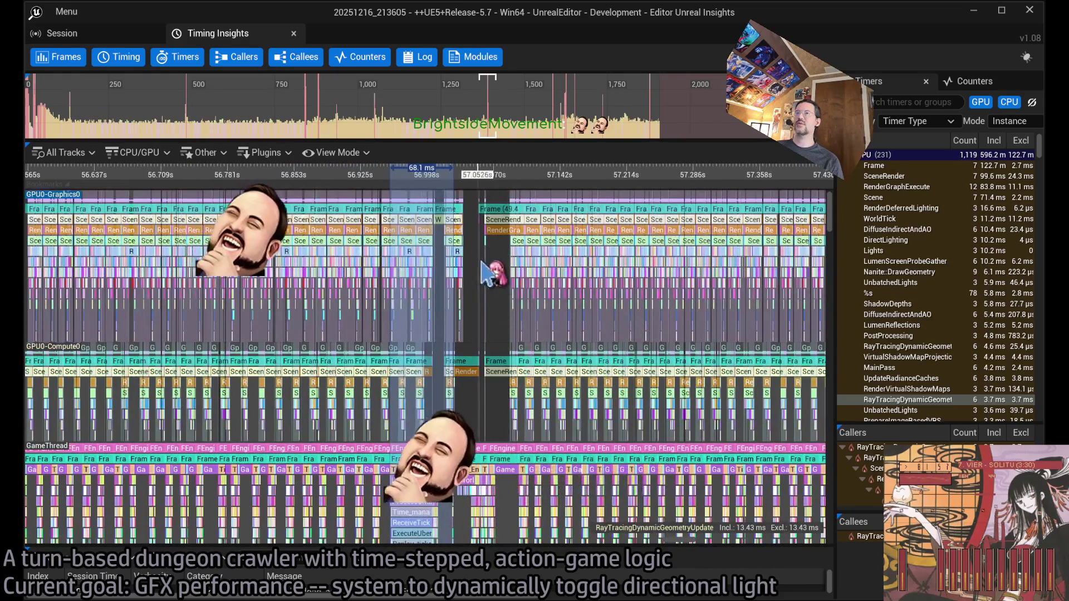
pyautogui.scroll(-4, 497, 305)
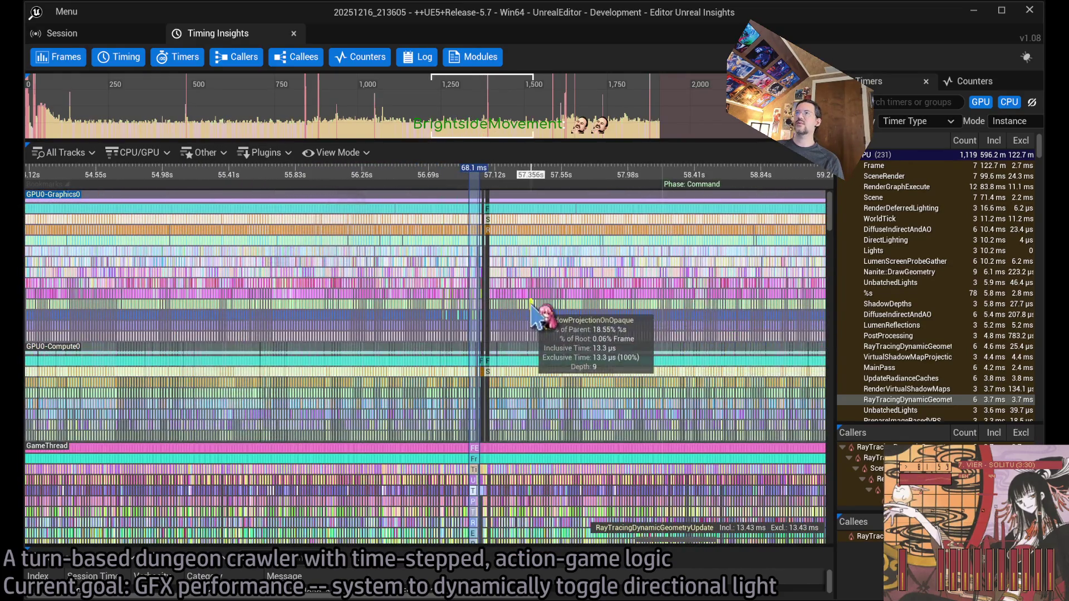
pyautogui.scroll(5, 512, 291)
pyautogui.scroll(2, 552, 283)
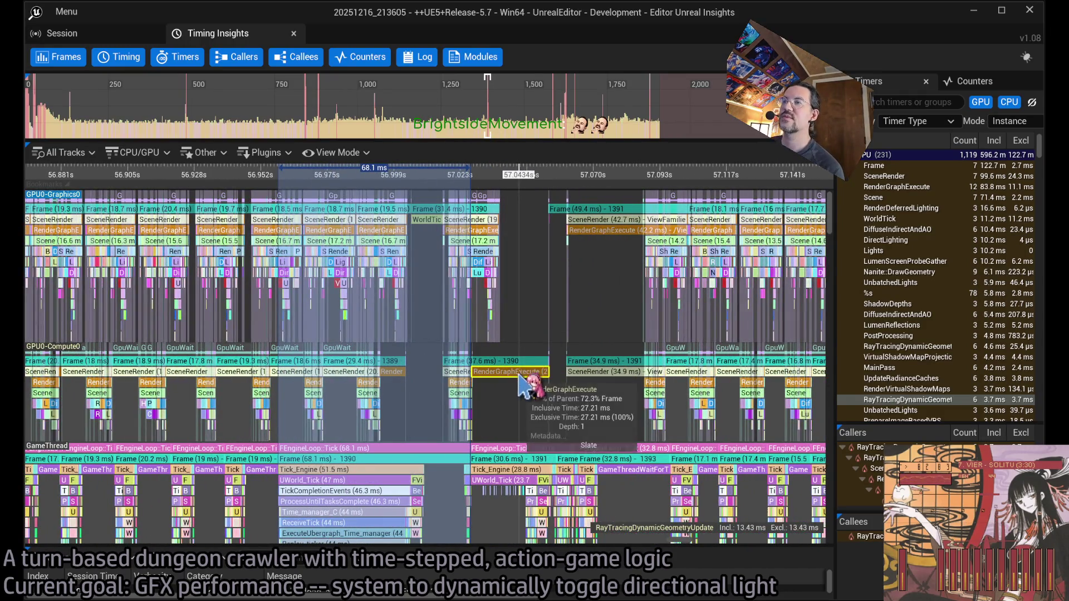
pyautogui.scroll(2, 461, 284)
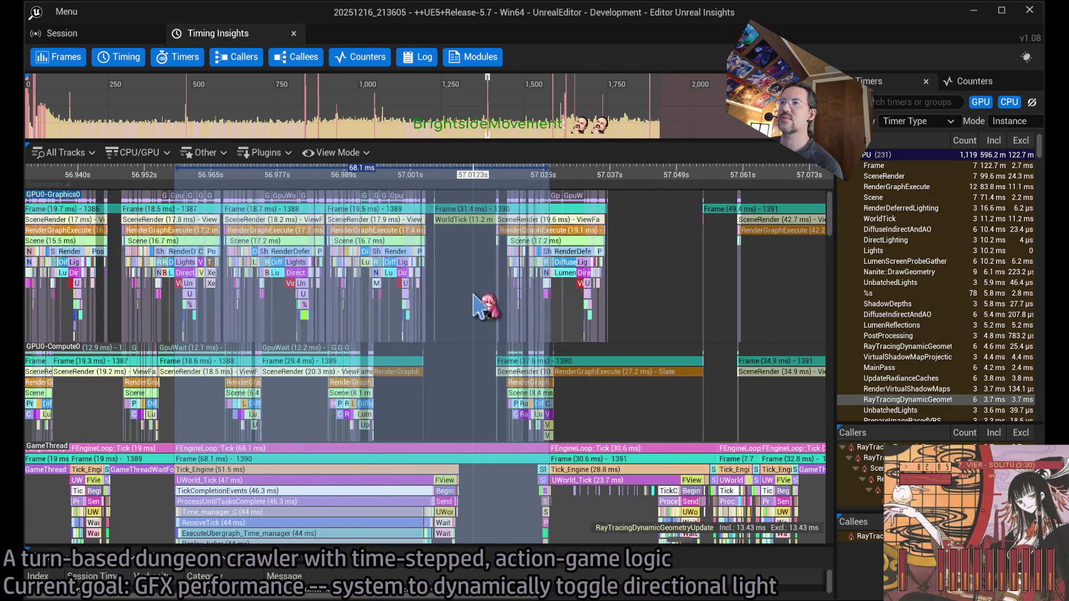
pyautogui.click(475, 305)
pyautogui.moveTo(454, 310); pyautogui.dragTo(497, 291)
pyautogui.scroll(-3, 487, 370)
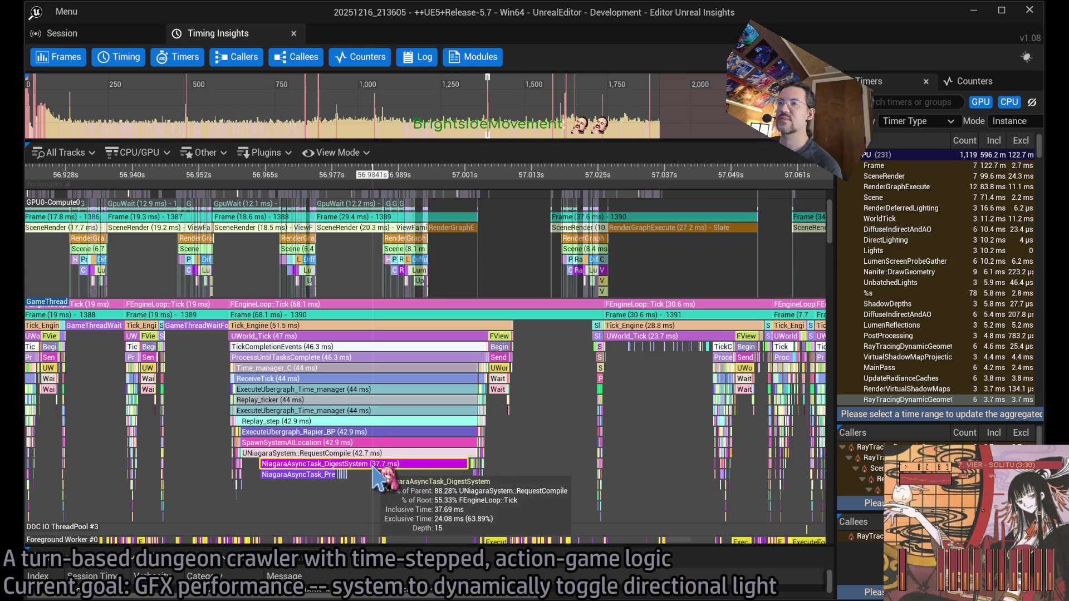
# Inspect UNiagaraSystem::RequestCompile and its 37.7 ms DigestSystem child, then minimize Insights
pyautogui.click(351, 455)
pyautogui.scroll(2, 352, 462)
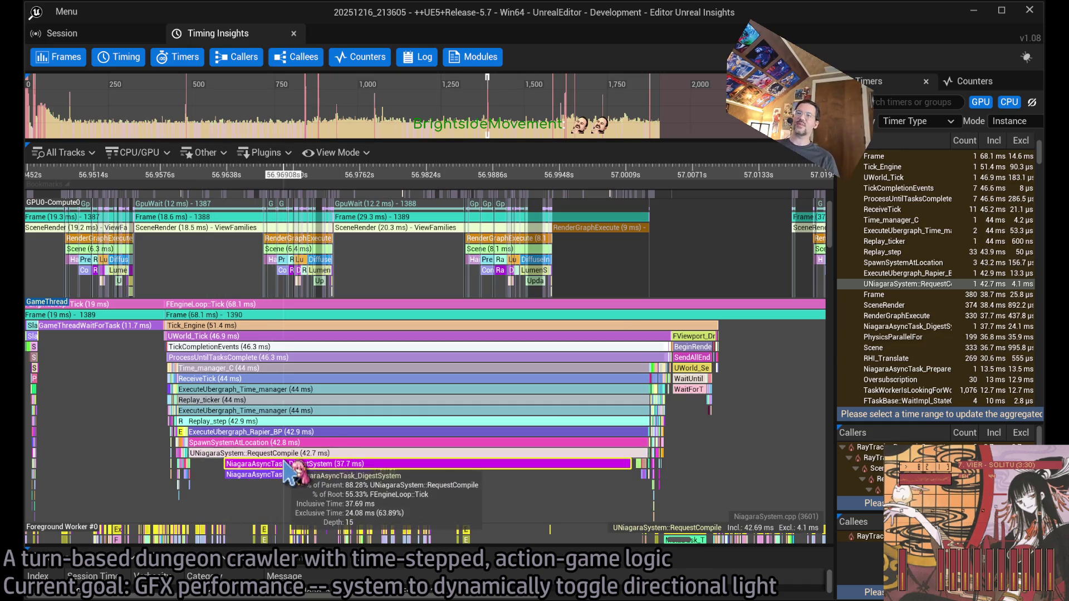
pyautogui.click(286, 464)
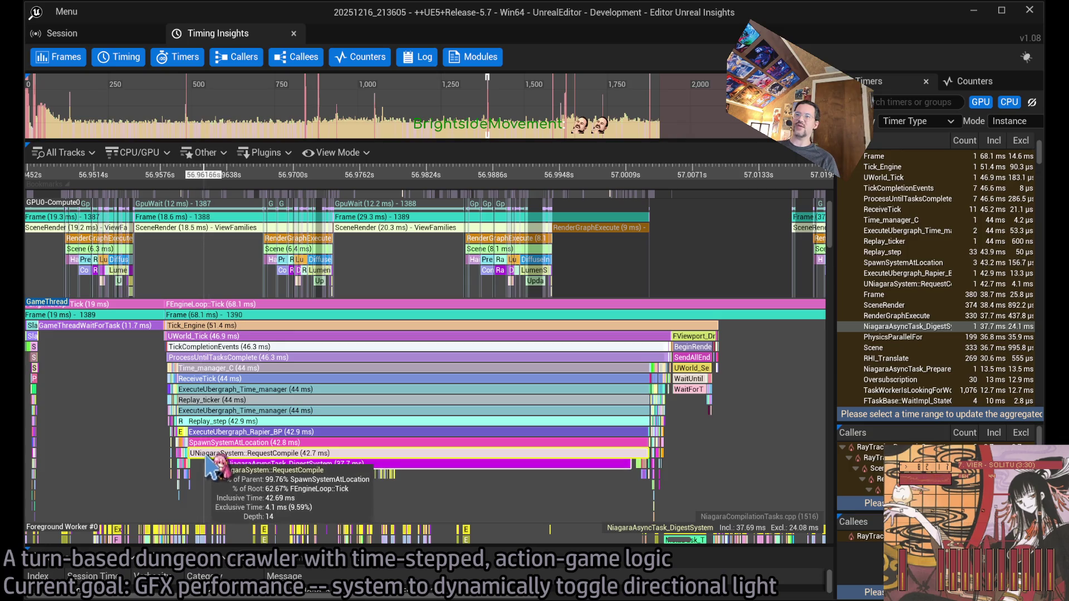
pyautogui.click(261, 454)
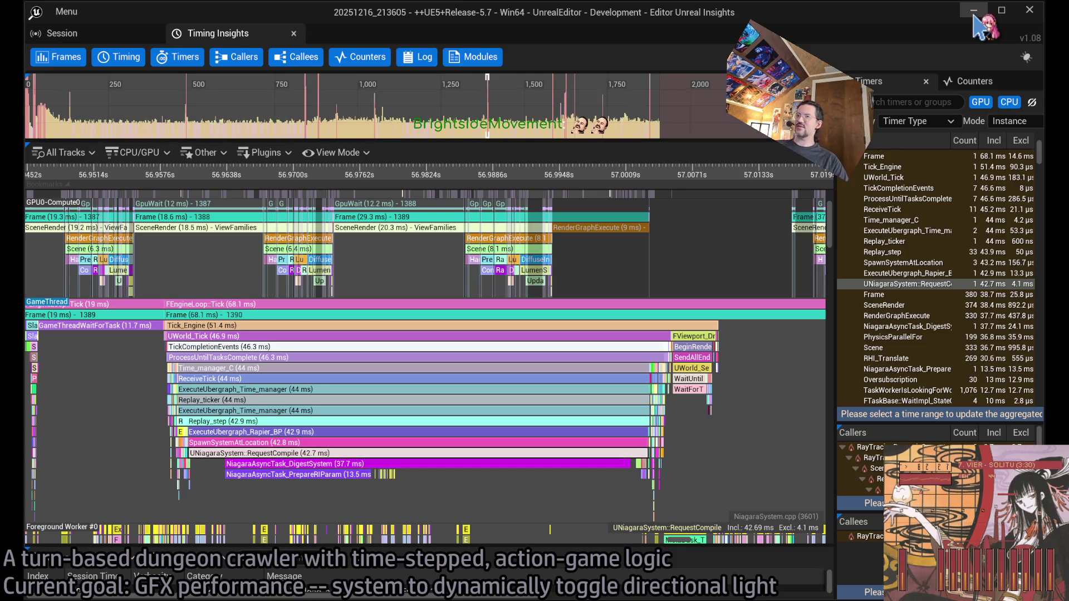
pyautogui.click(974, 16)
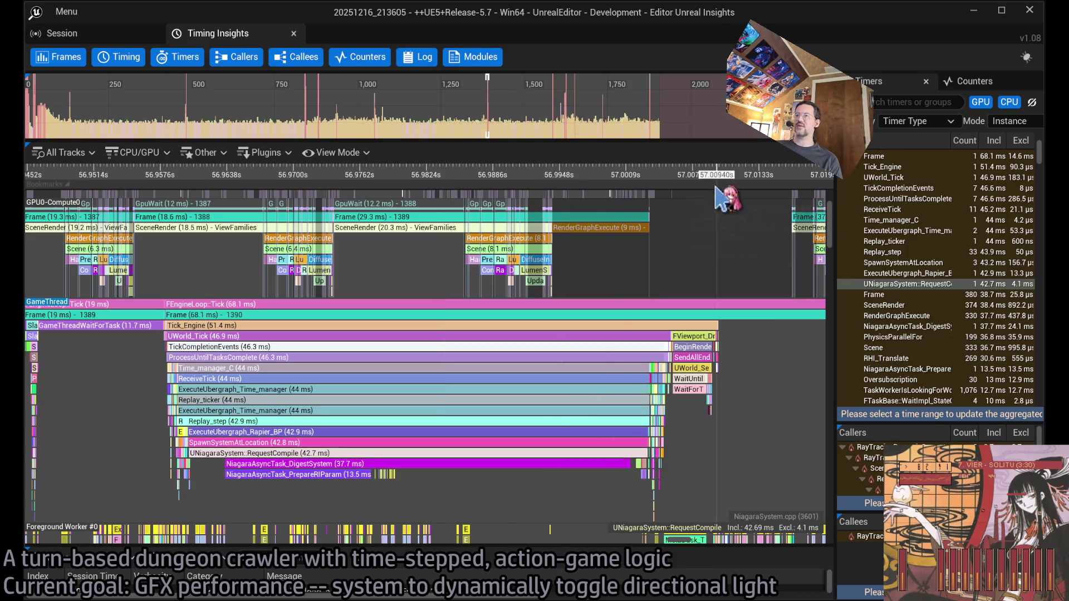
pyautogui.click(973, 11)
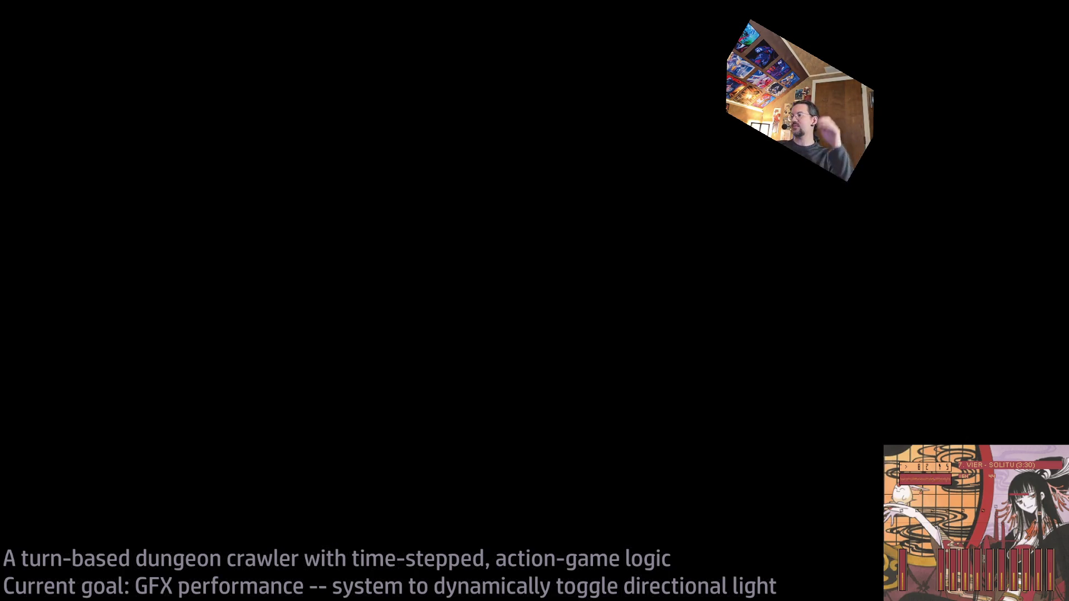
# Restore Insights, zoom the timeline out, toggle GPU tracks with Y, and close the trace viewer
pyautogui.hotkey('alt', 'Tab')
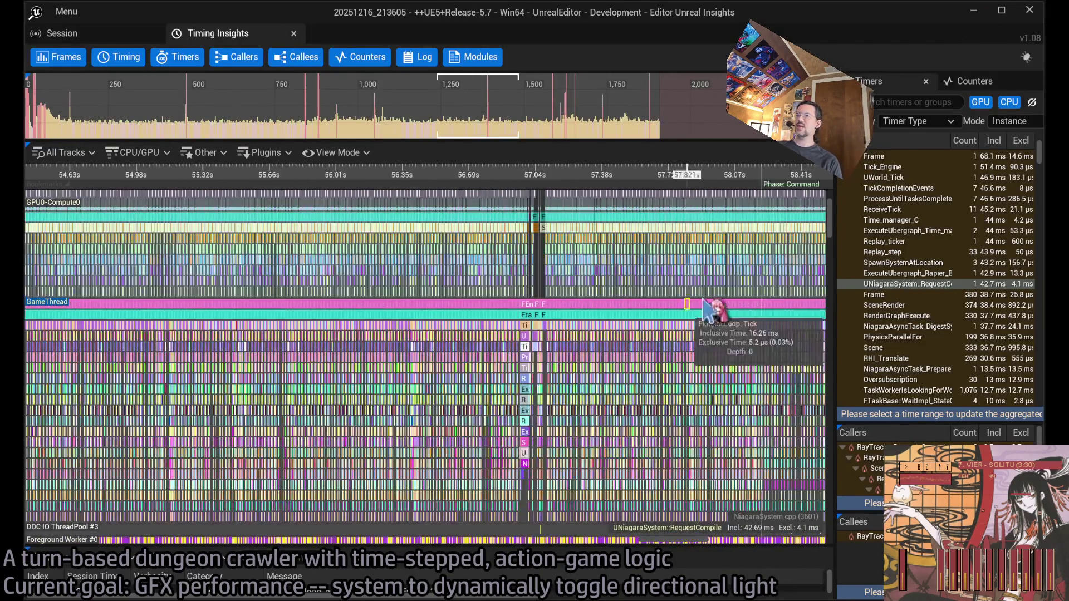
pyautogui.scroll(-5, 569, 362)
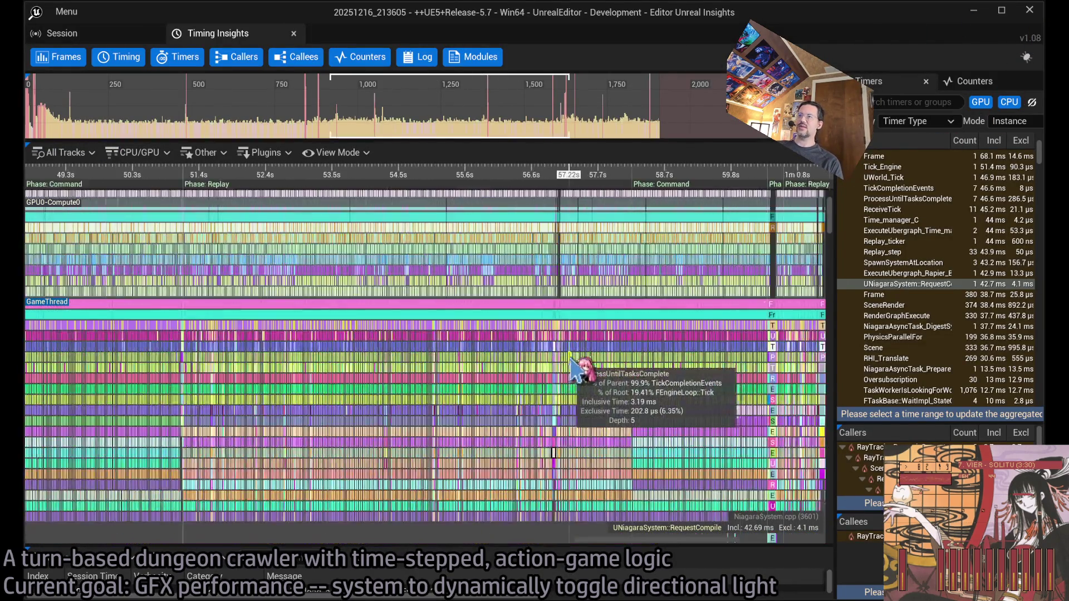
pyautogui.scroll(-5, 570, 361)
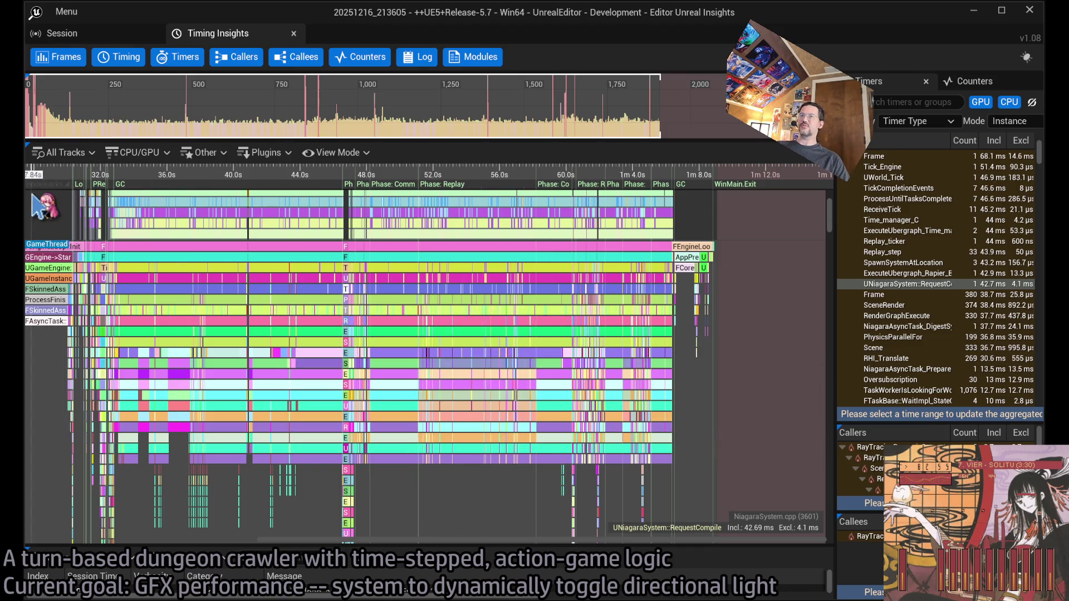
pyautogui.press('y')
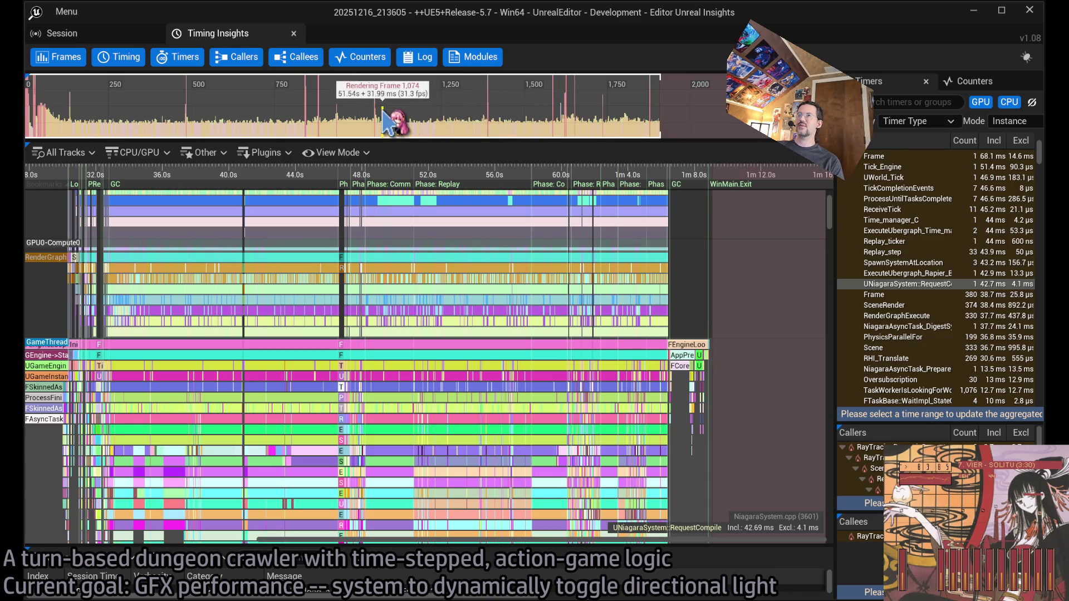
pyautogui.click(1029, 10)
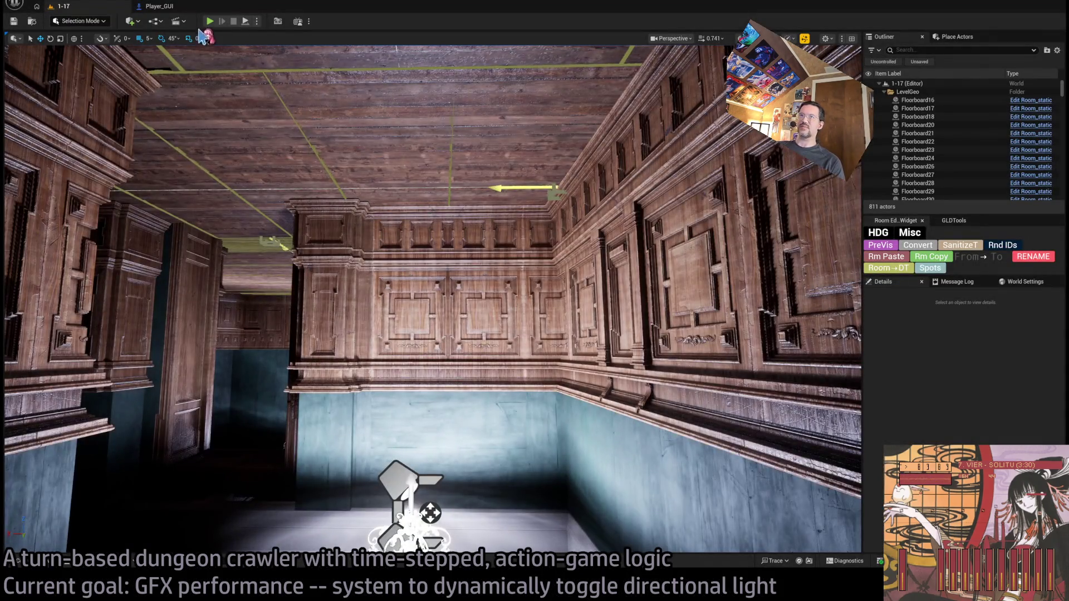
# Play level 1-17 and run a turn of a light attack plus a stance-breaking attack
pyautogui.click(210, 21)
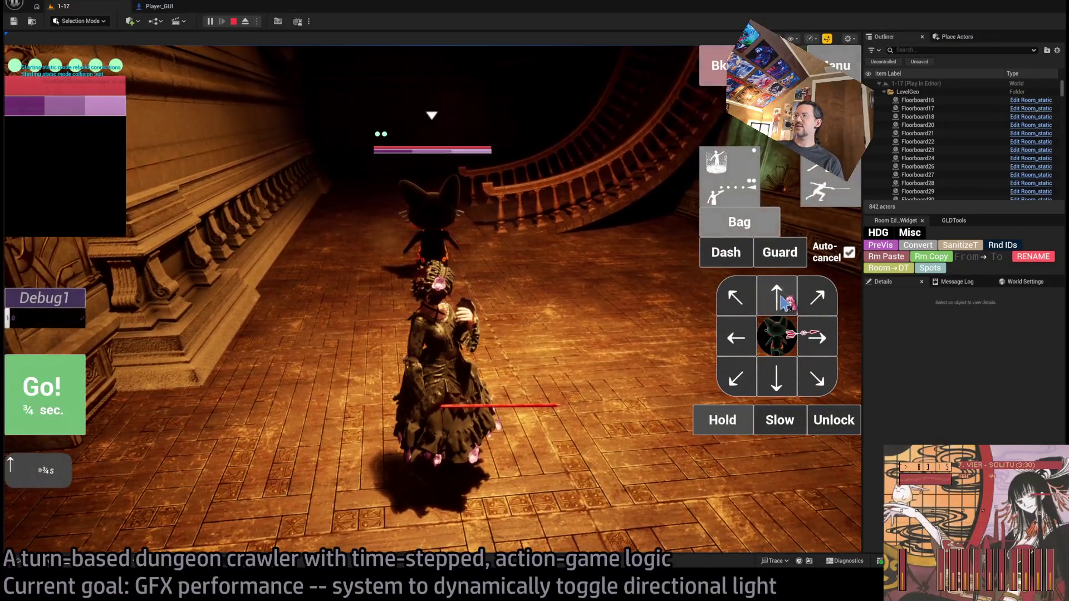
pyautogui.click(828, 189)
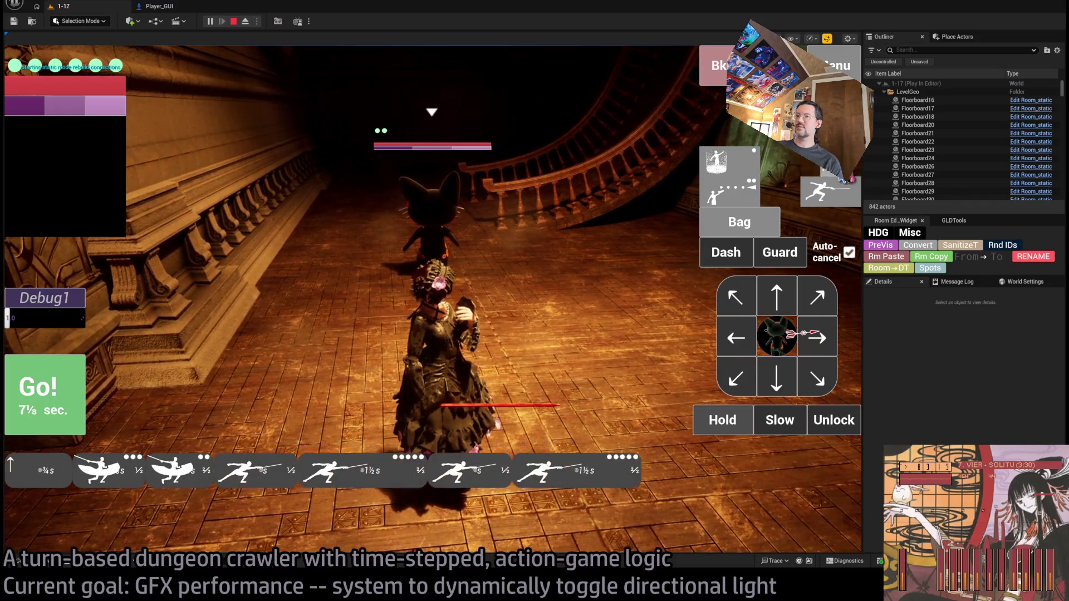
pyautogui.press('BackSpace')
pyautogui.press('BackSpace')
pyautogui.press('BackSpace')
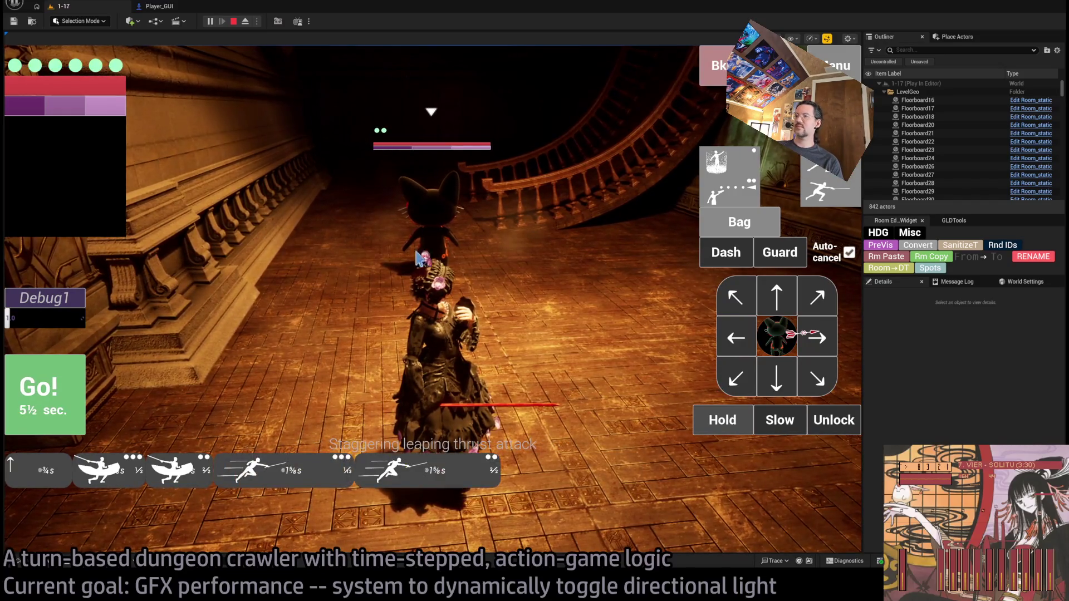
pyautogui.click(839, 180)
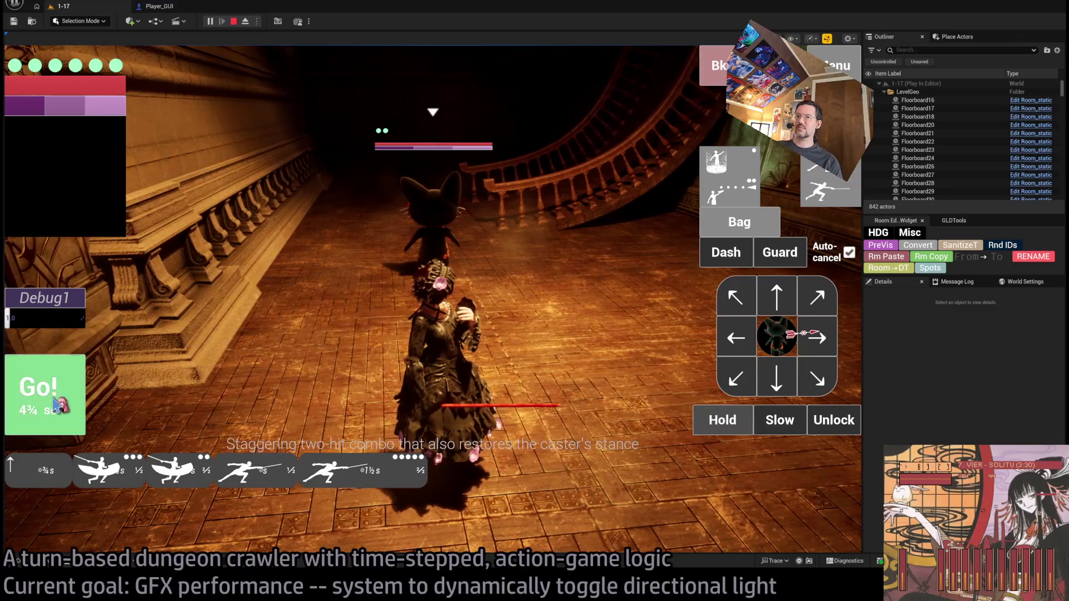
pyautogui.click(54, 404)
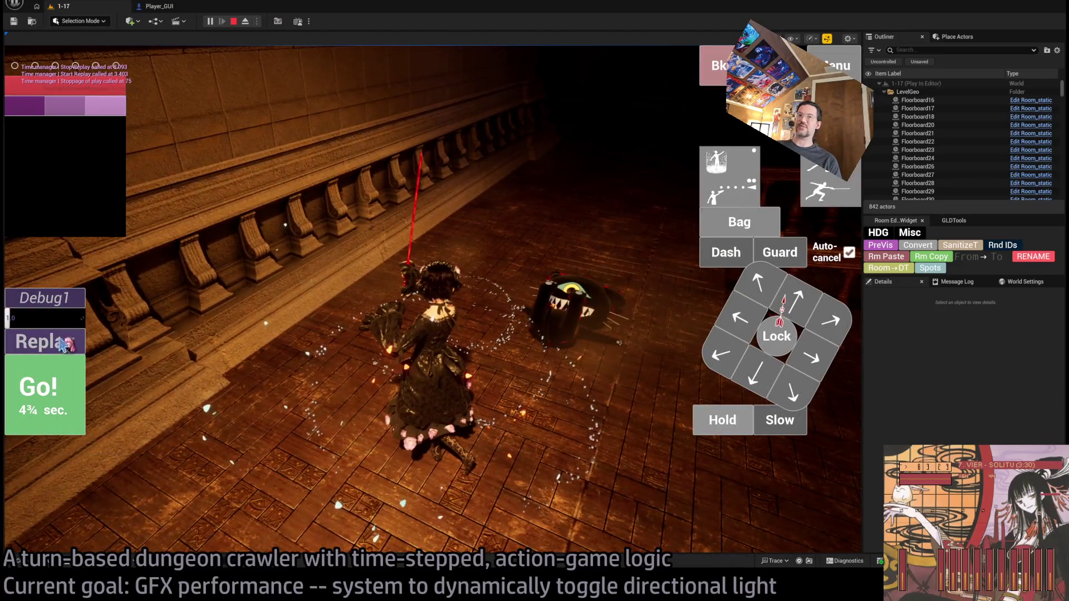
# Replay the turn, swinging the game camera toward the doorway and the enemy by the wall
pyautogui.click(53, 349)
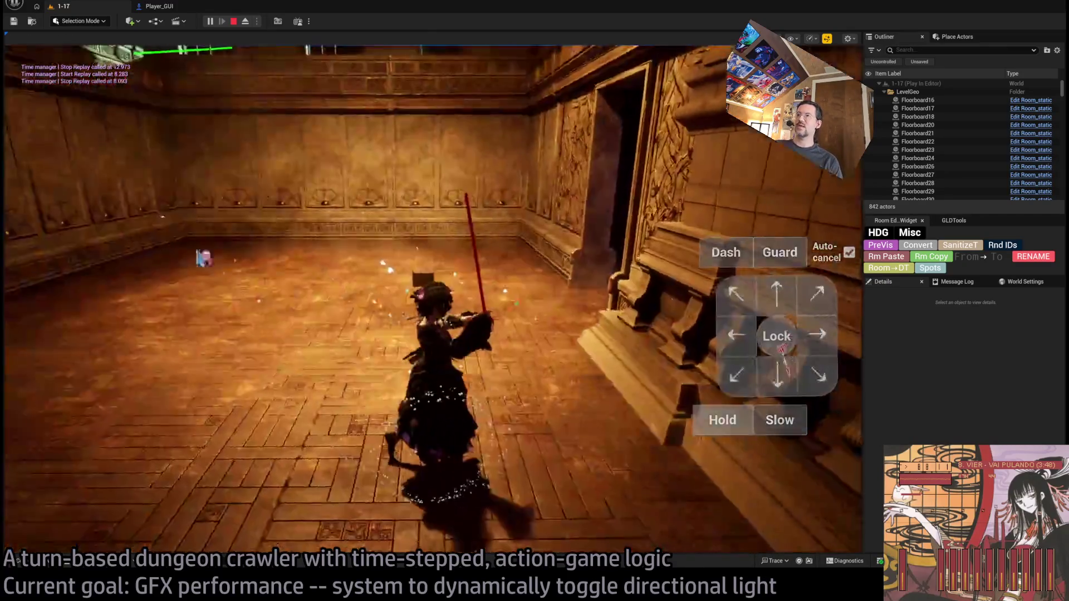
pyautogui.click(413, 340)
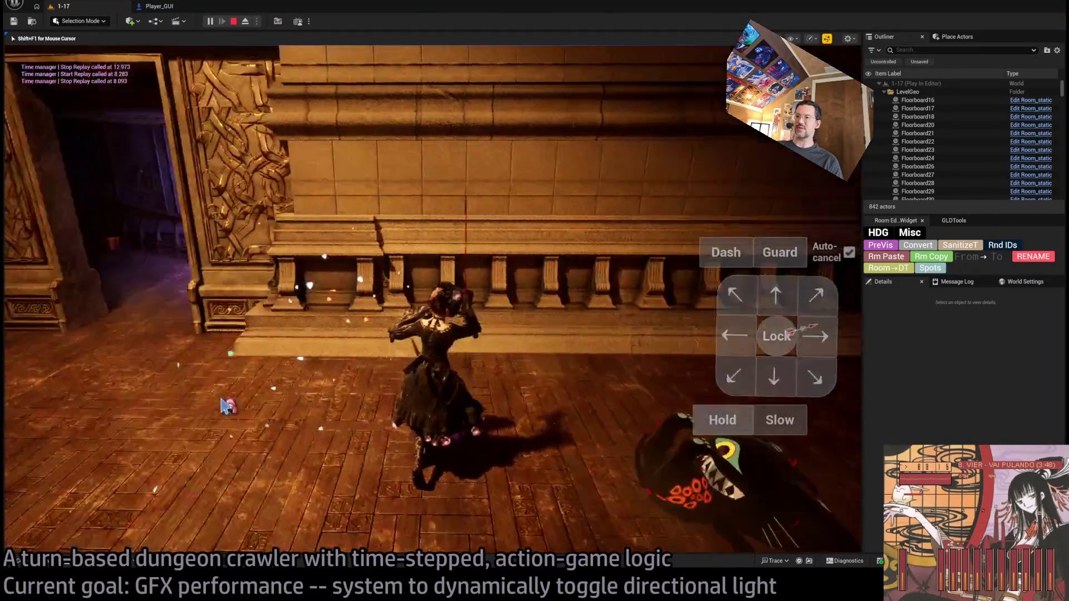
pyautogui.click(476, 393)
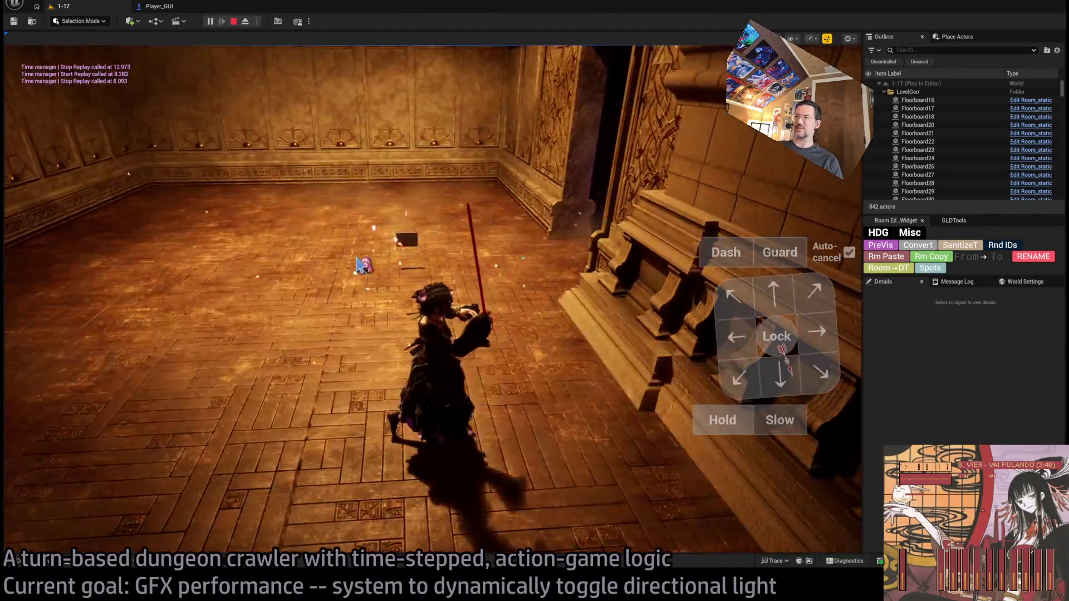
pyautogui.hotkey('shift', 'F1')
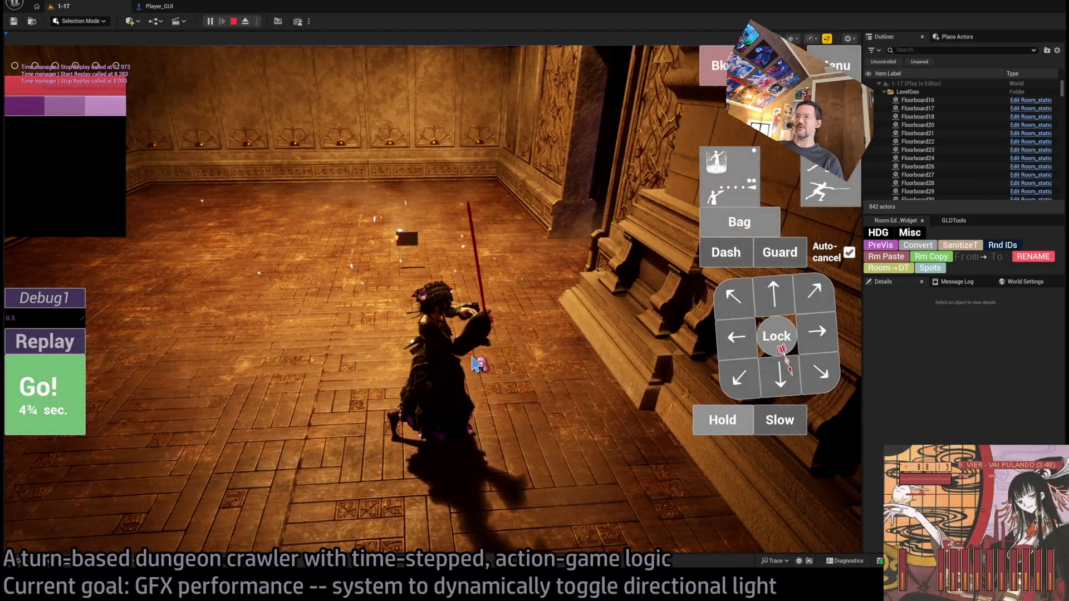
pyautogui.click(477, 362)
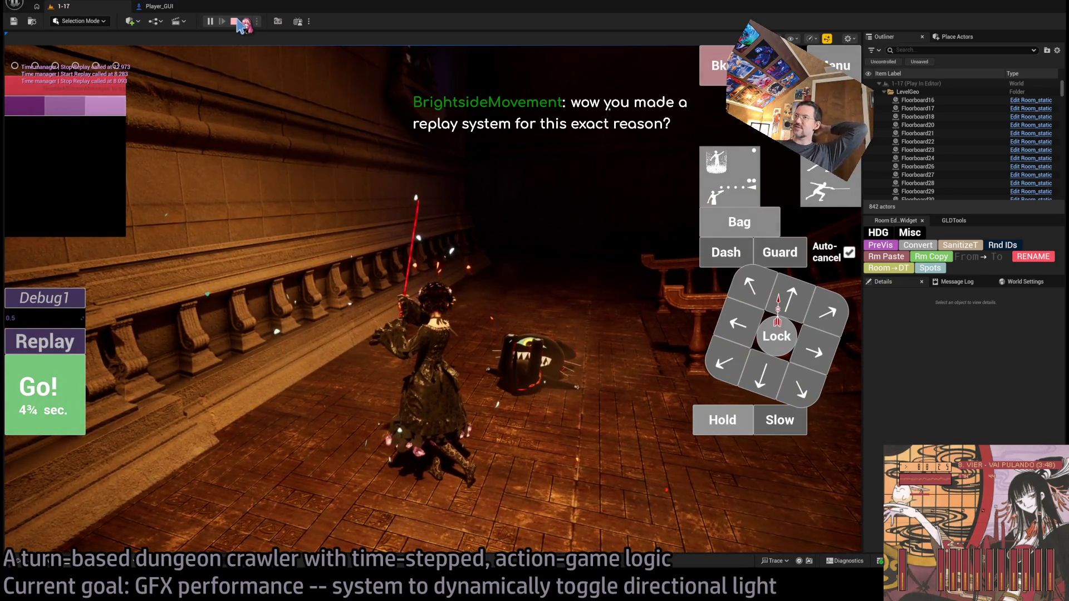
# Hand the camera to the game view, then stop the Play-in-Editor session
pyautogui.click(264, 53)
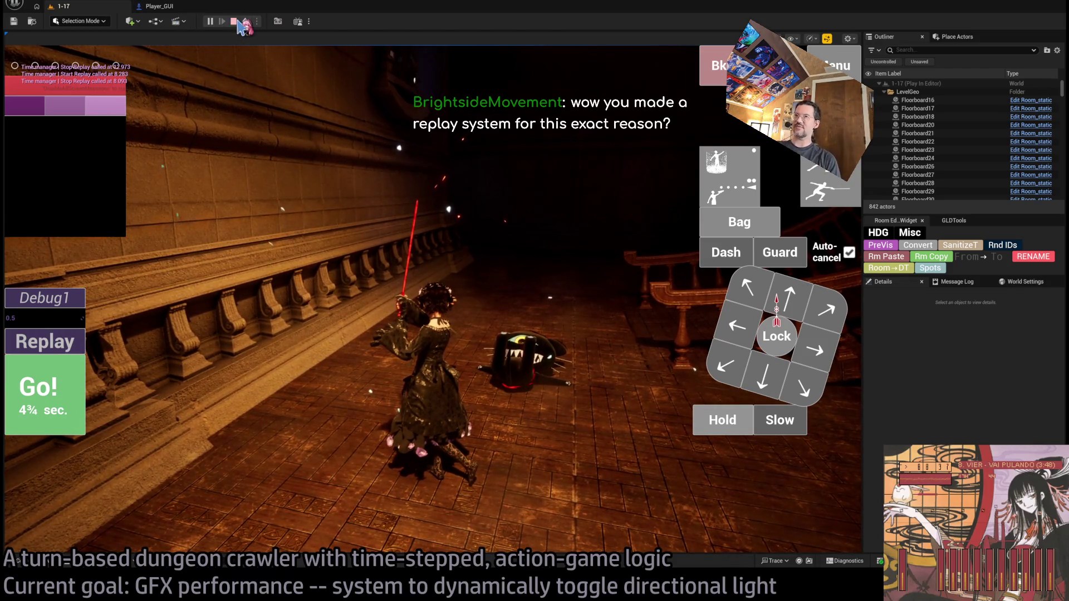
pyautogui.click(233, 21)
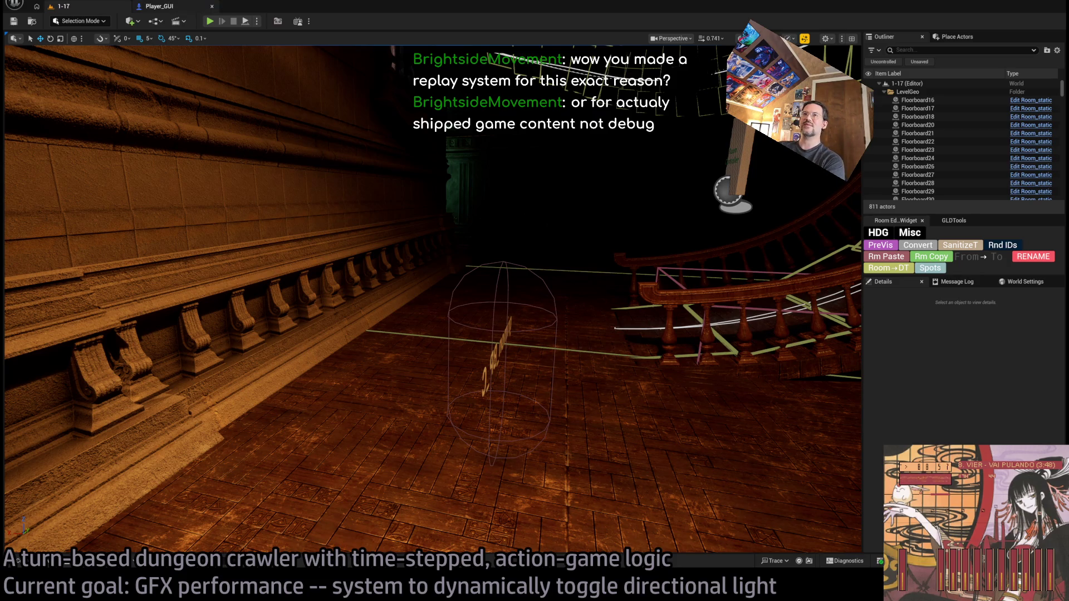
# Replay the level, run a four-hit light attack turn, set Debug1 to 1.0, and queue a projectile attack
pyautogui.hotkey('alt', 'p')
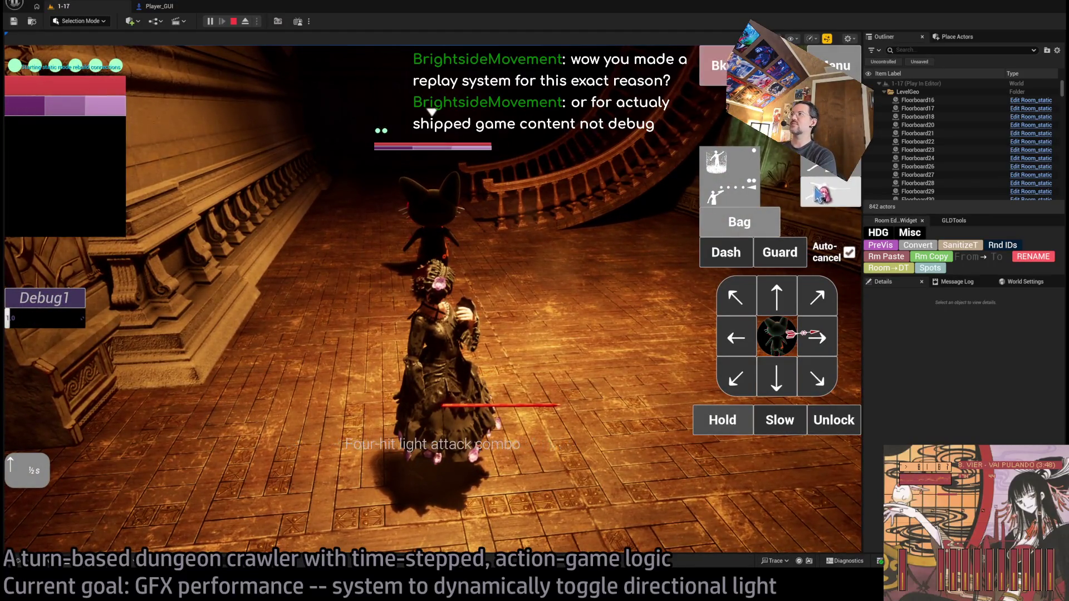
pyautogui.click(830, 204)
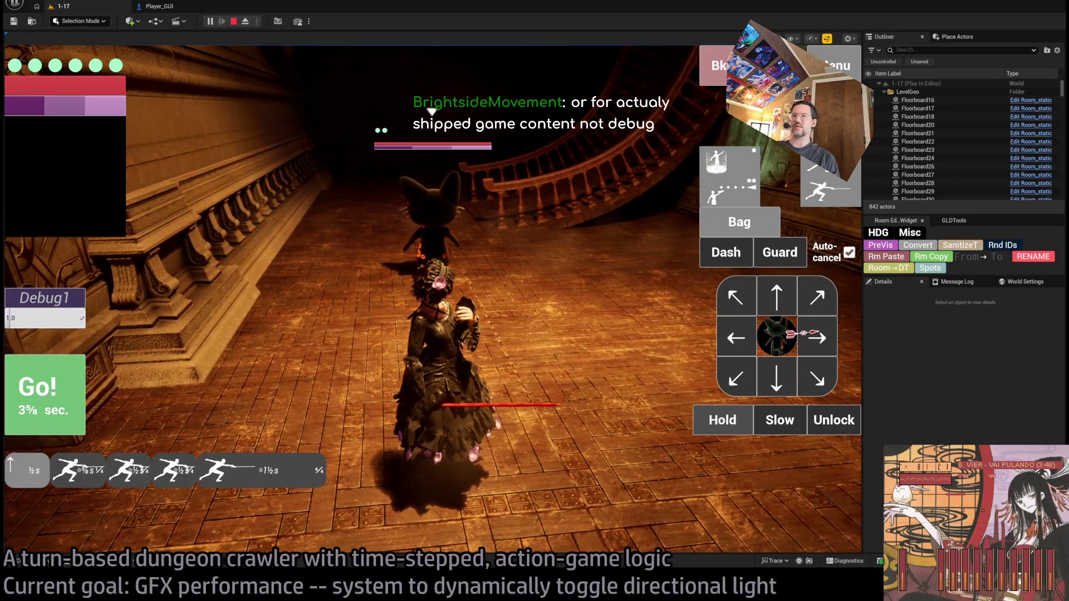
pyautogui.click(84, 383)
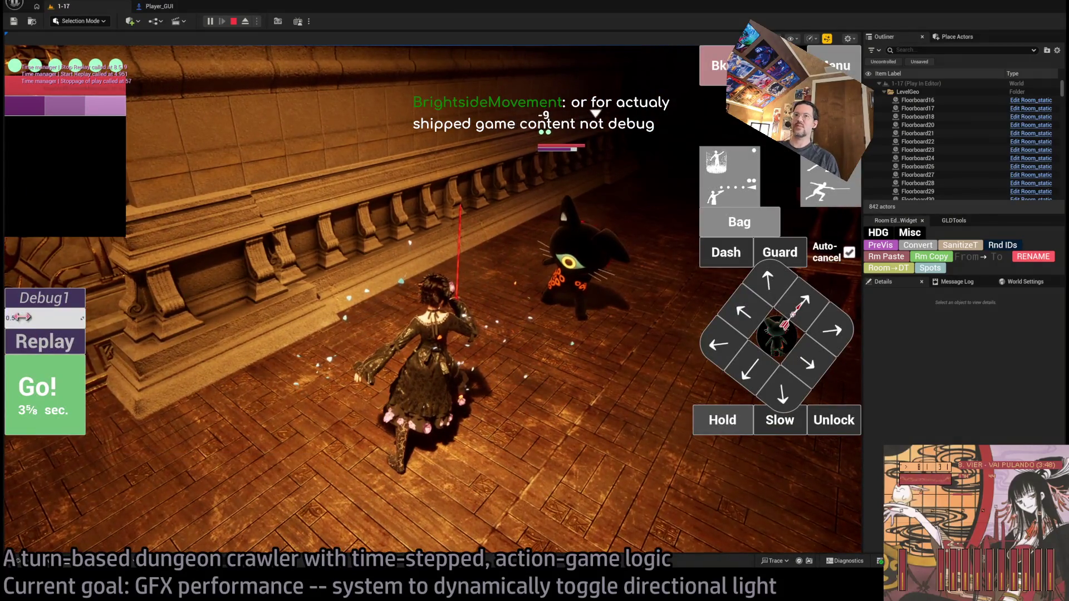
pyautogui.moveTo(22, 317); pyautogui.dragTo(42, 317)
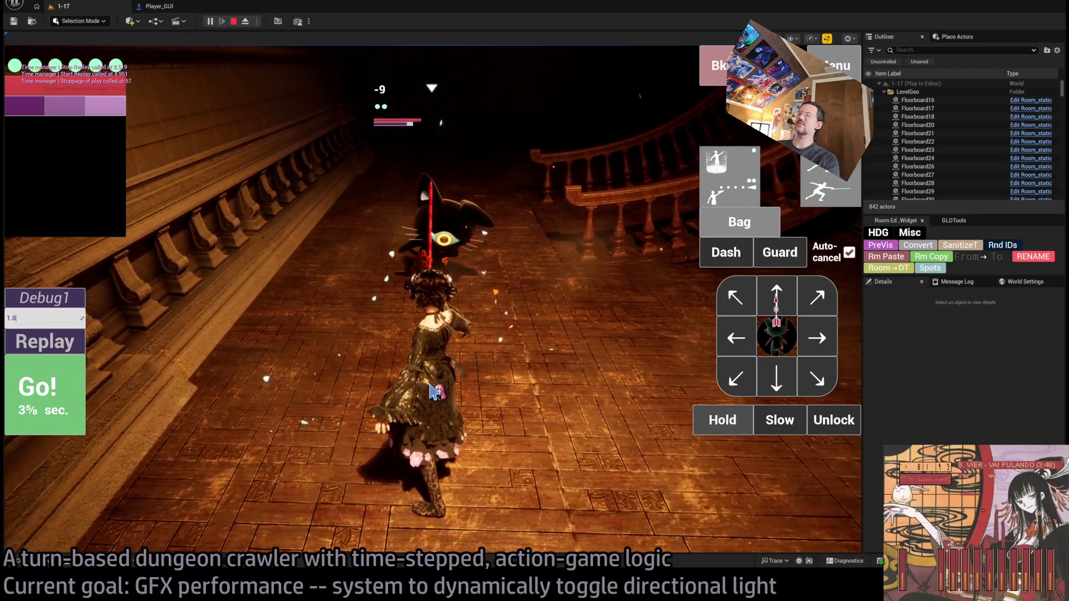
pyautogui.click(724, 201)
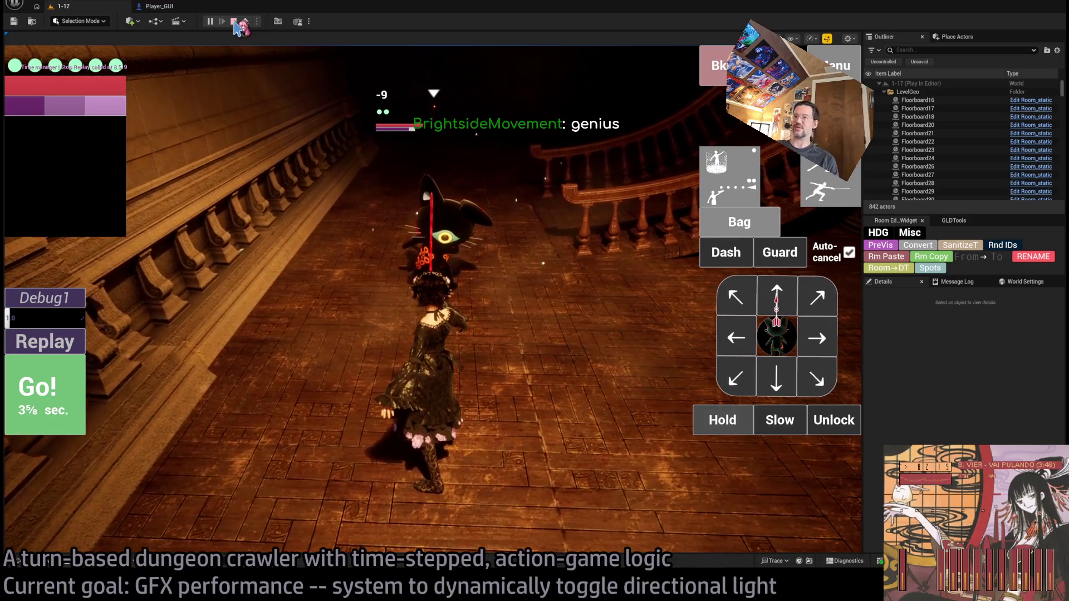
# Restart the play session, step the character forward once, and swing the game camera to a top-down view
pyautogui.click(235, 22)
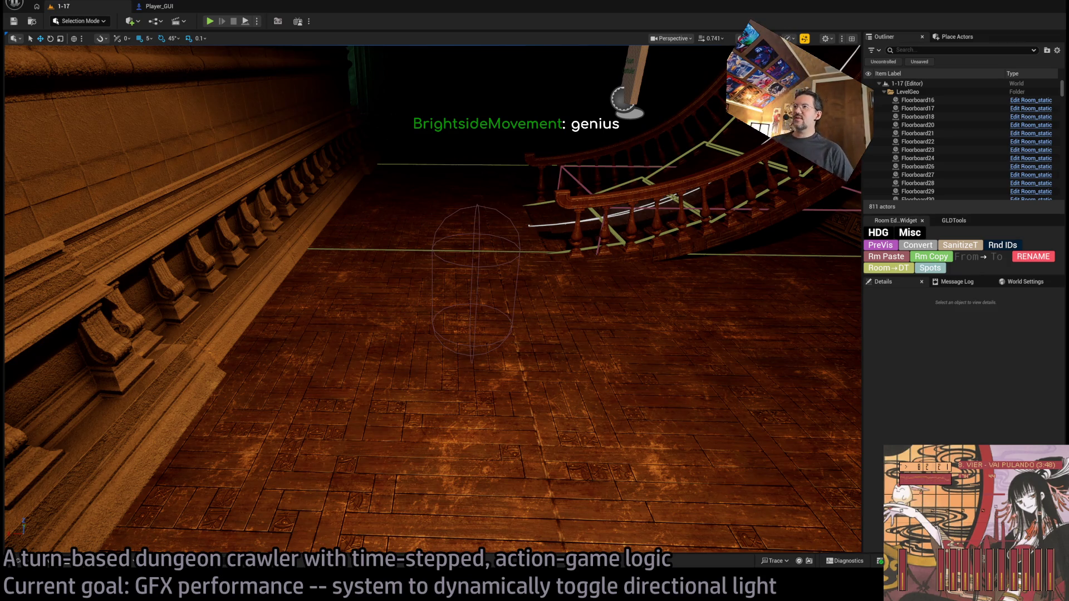
pyautogui.hotkey('alt', 'p')
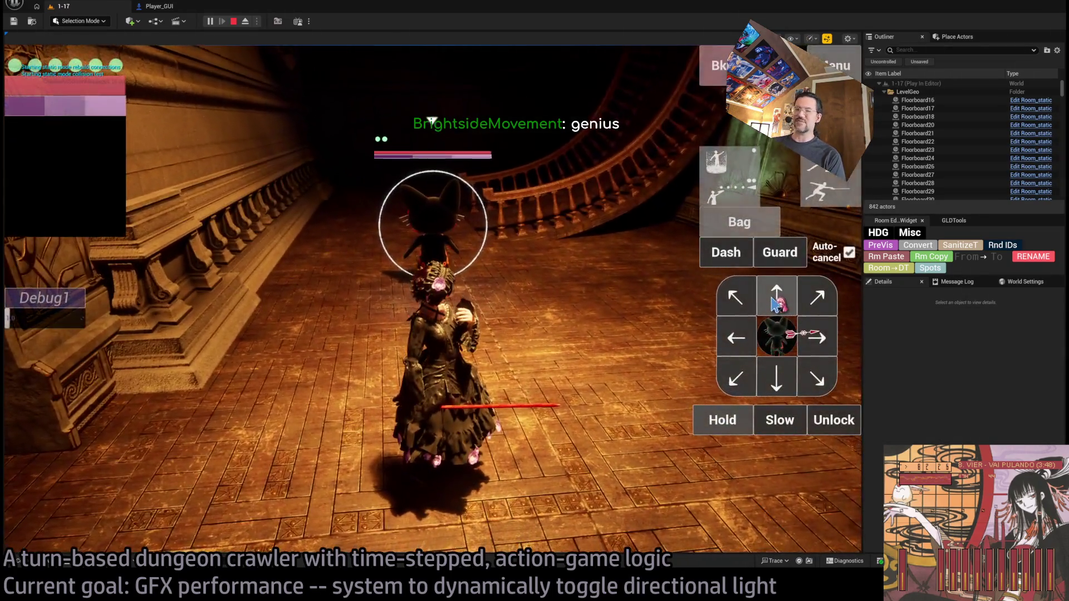
pyautogui.click(775, 303)
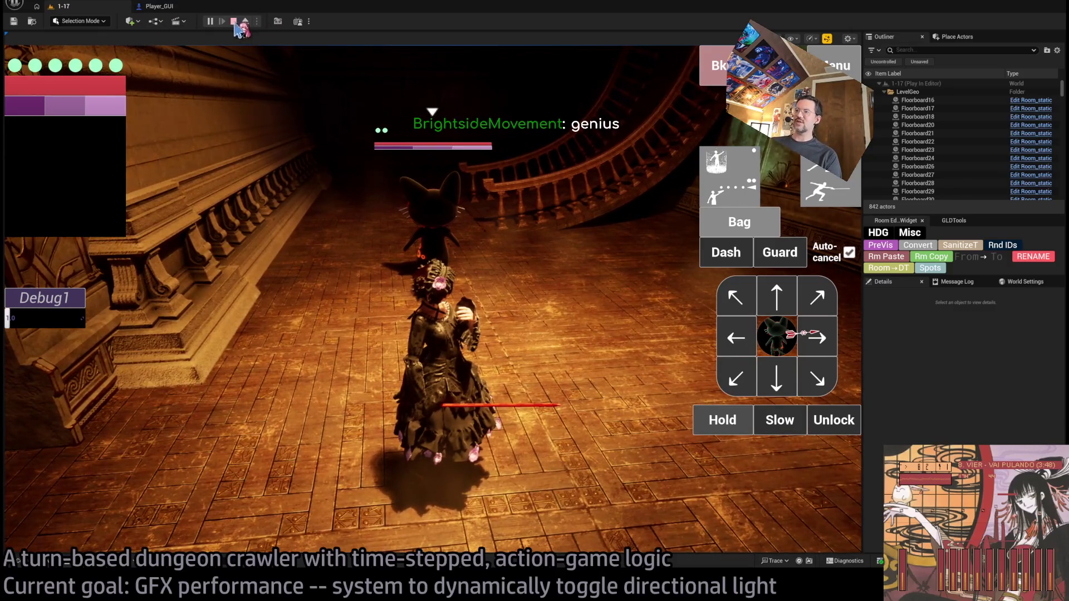
pyautogui.moveTo(578, 287)
pyautogui.mouseDown()
pyautogui.moveTo(182, 353)
pyautogui.moveTo(596, 334)
pyautogui.moveTo(465, 323)
pyautogui.mouseUp()
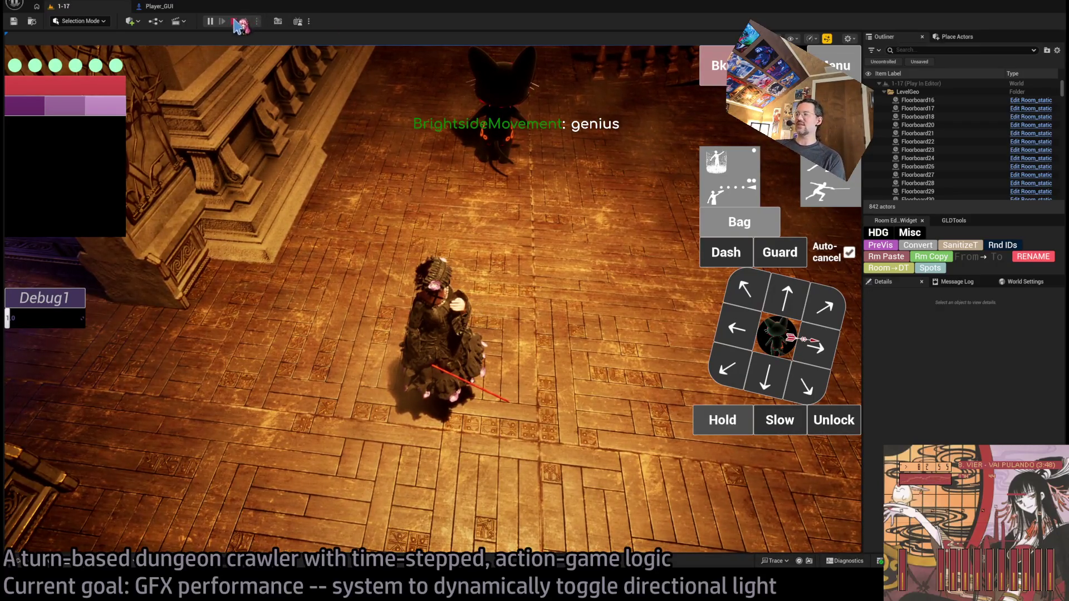
# Stop the game, fly the editor camera through the doorway into the wood-panelled room, and play from there
pyautogui.click(234, 21)
pyautogui.press('w')
pyautogui.scroll(-2, 432, 299)
pyautogui.scroll(-2, 227, 45)
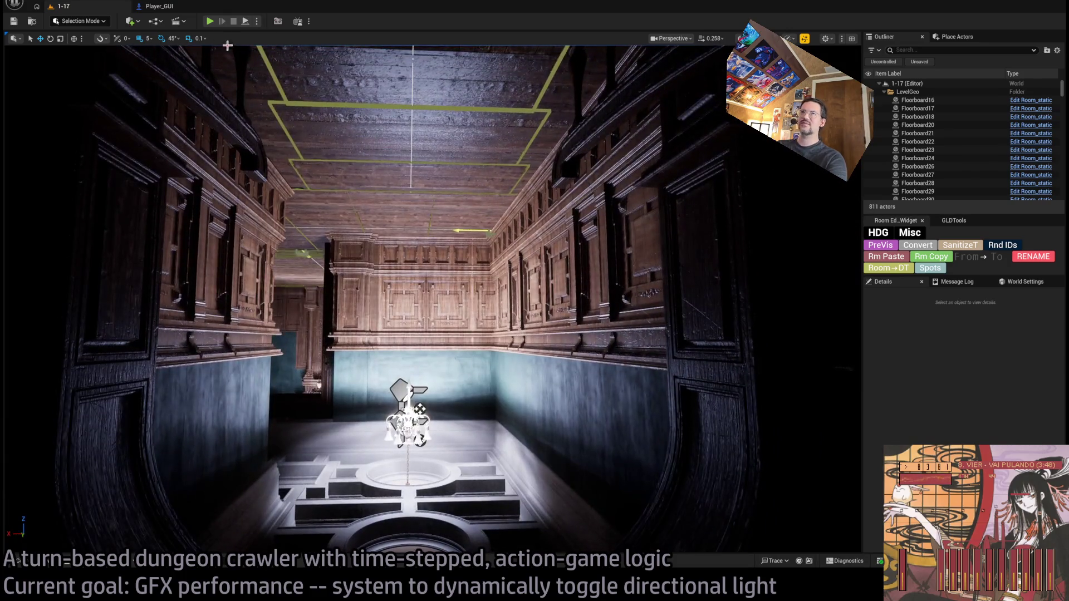
pyautogui.hotkey('alt', 'p')
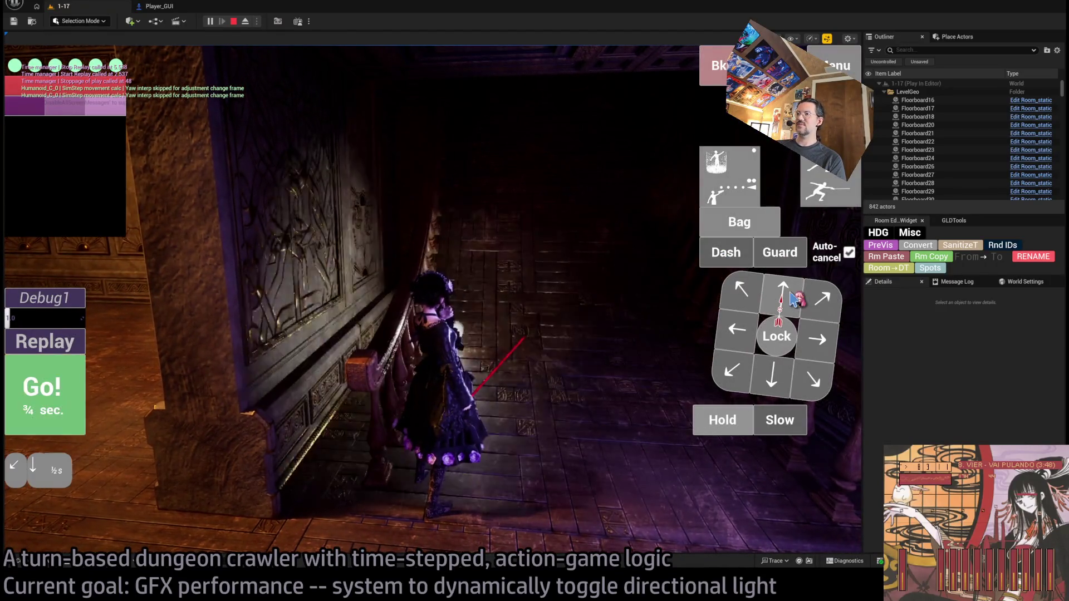
# Replay the queued turn, then move the character down the corridor, through the doorway and left, and lock onto a cat
pyautogui.click(56, 395)
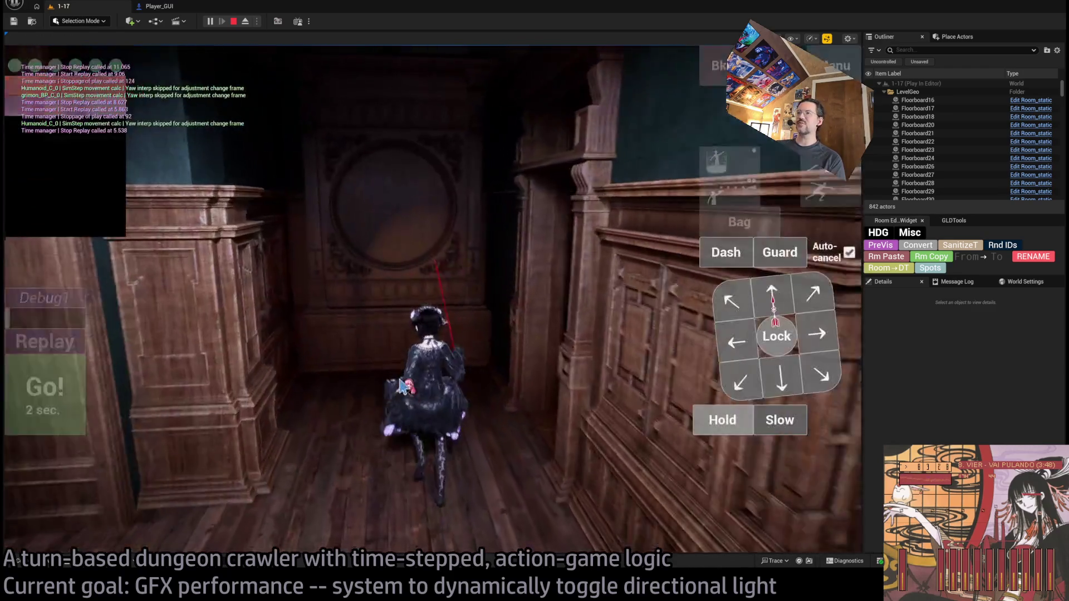
pyautogui.click(401, 387)
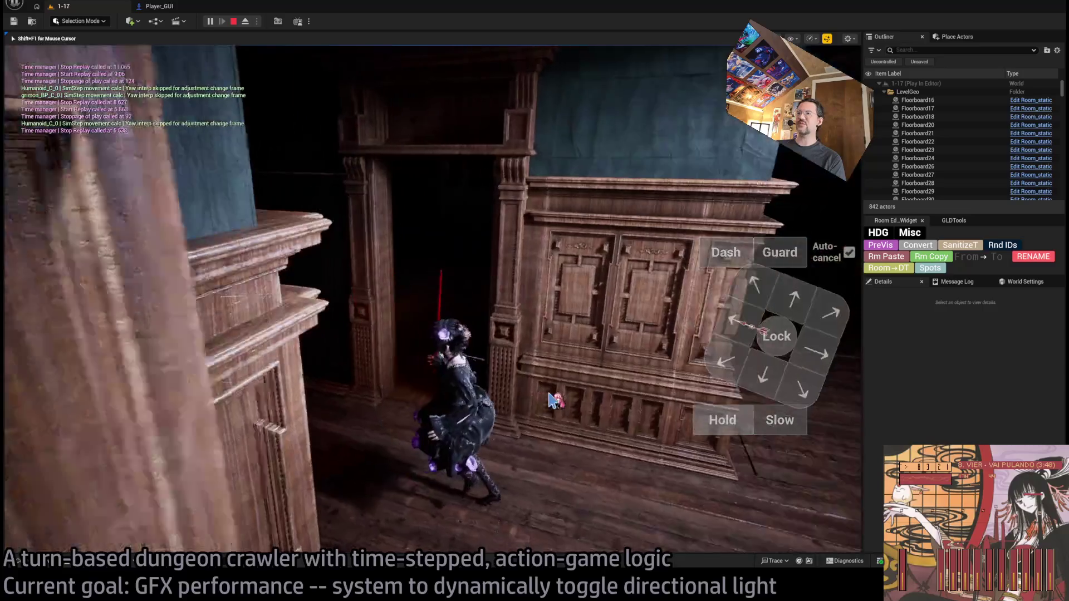
pyautogui.press('w')
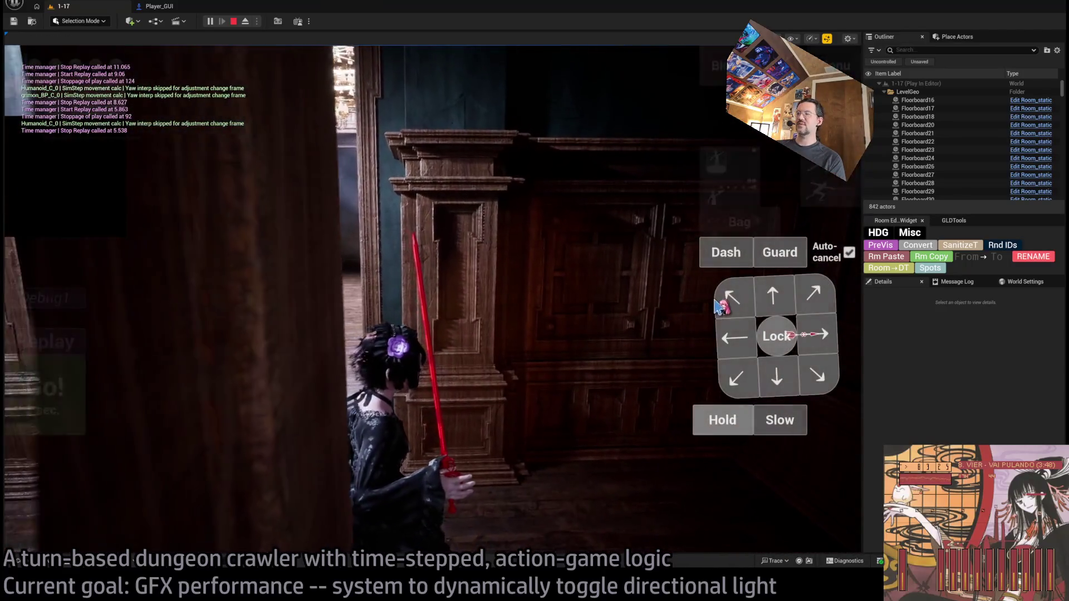
pyautogui.click(763, 296)
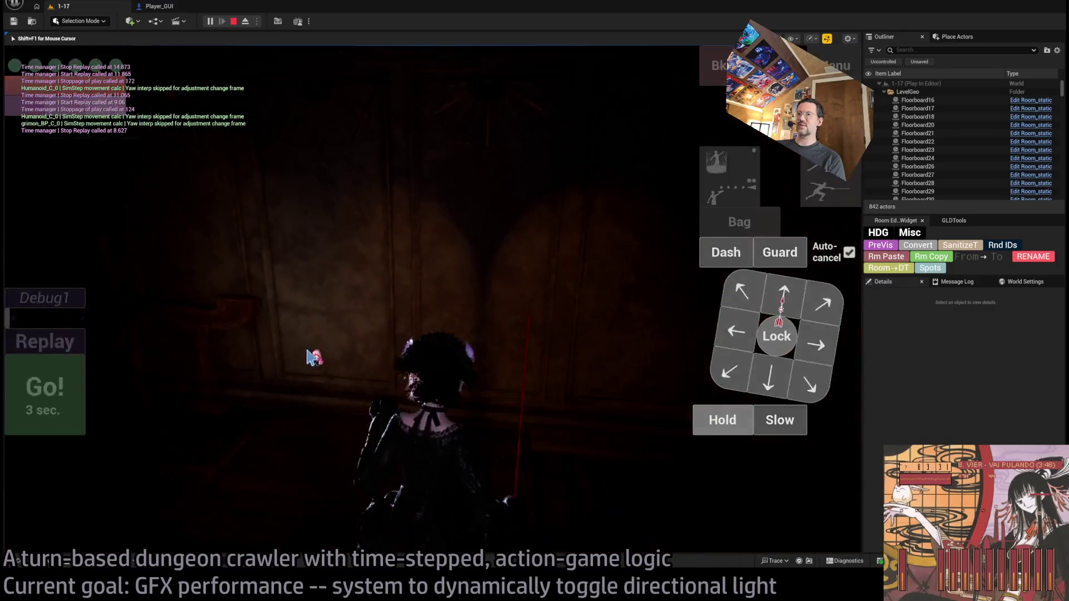
pyautogui.click(773, 295)
pyautogui.click(60, 409)
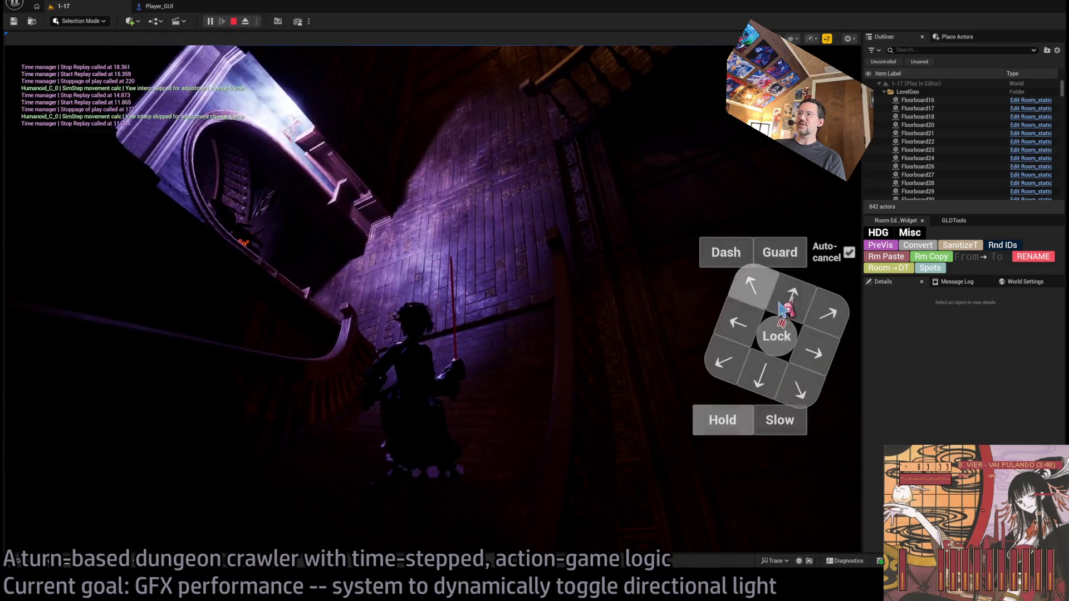
pyautogui.click(40, 384)
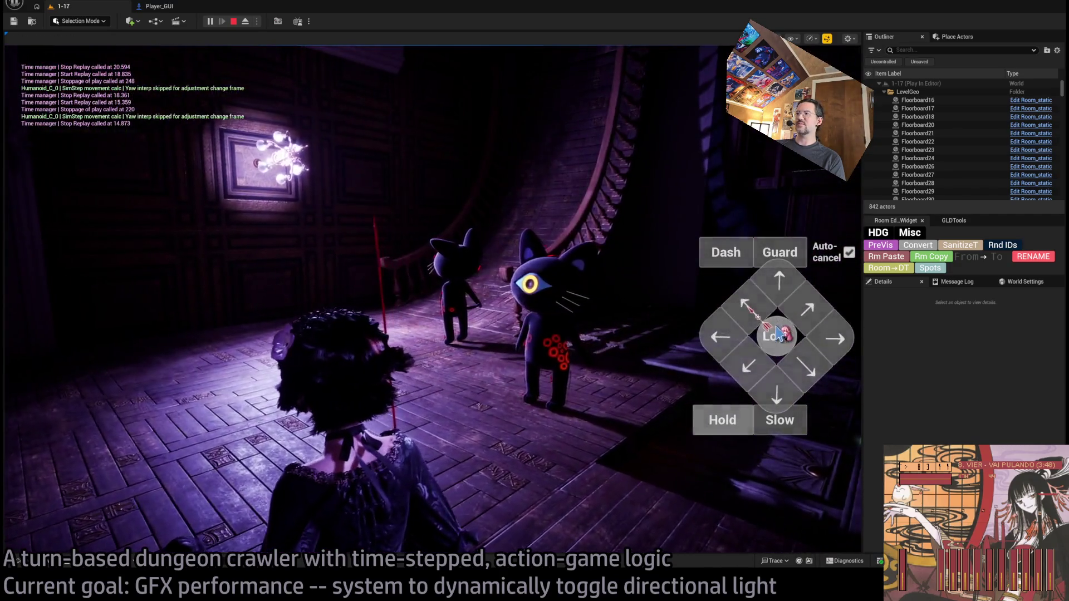
pyautogui.click(778, 334)
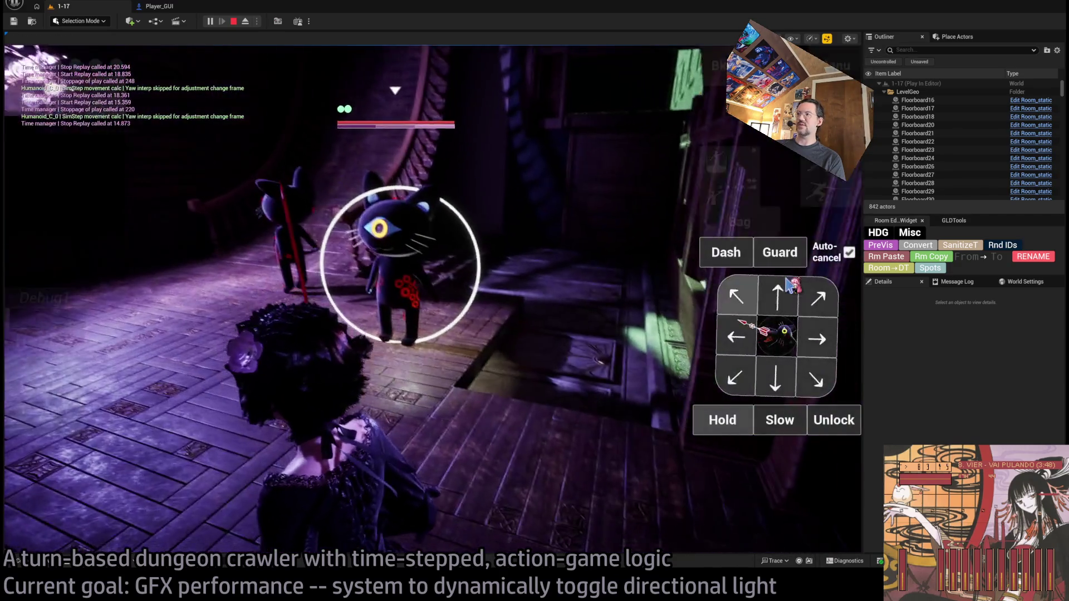
# Queue the lunge attack on the locked-on cat, execute the turn, replay it, and play the next turn
pyautogui.click(555, 231)
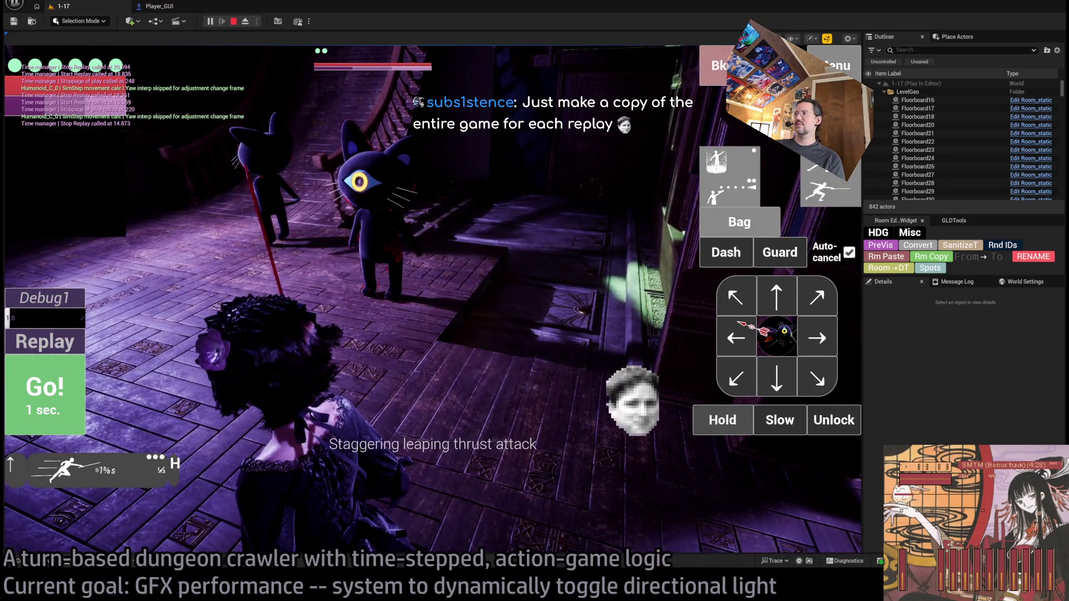
pyautogui.click(740, 199)
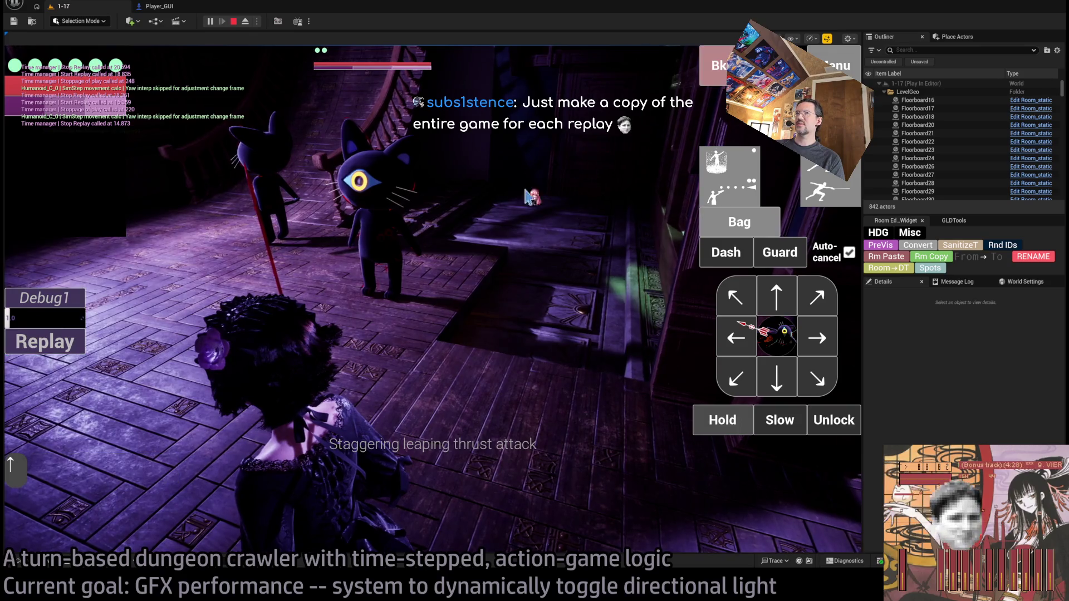
pyautogui.click(740, 199)
pyautogui.press('space')
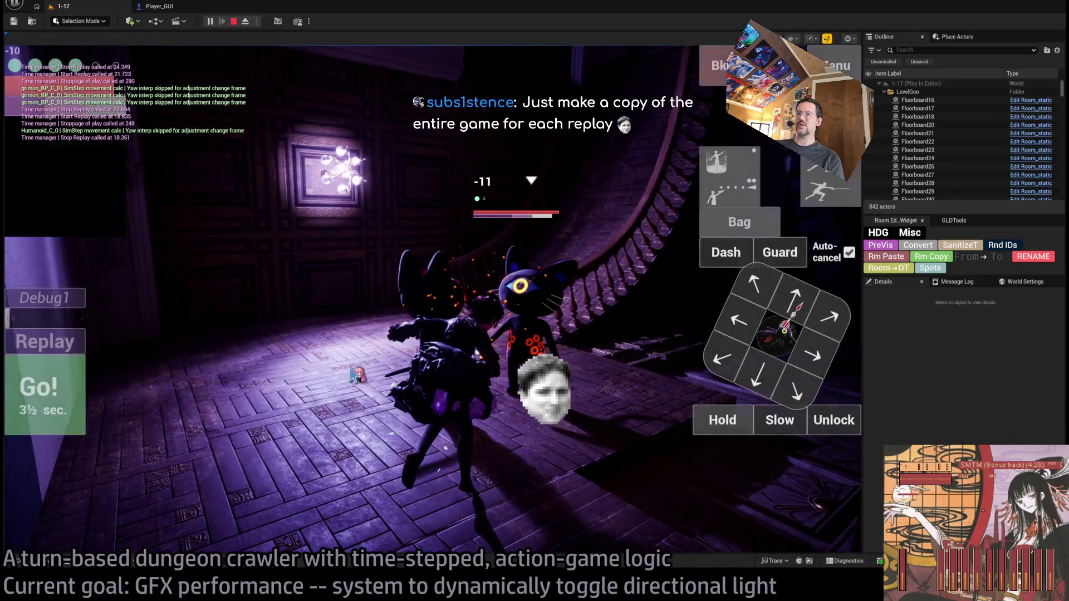
pyautogui.click(65, 350)
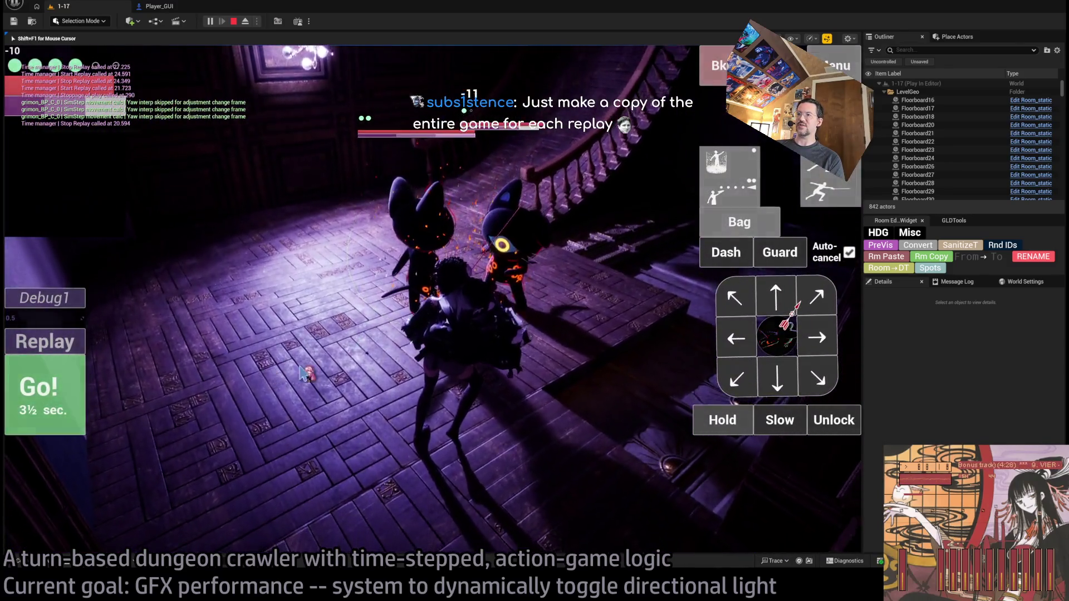
pyautogui.click(333, 346)
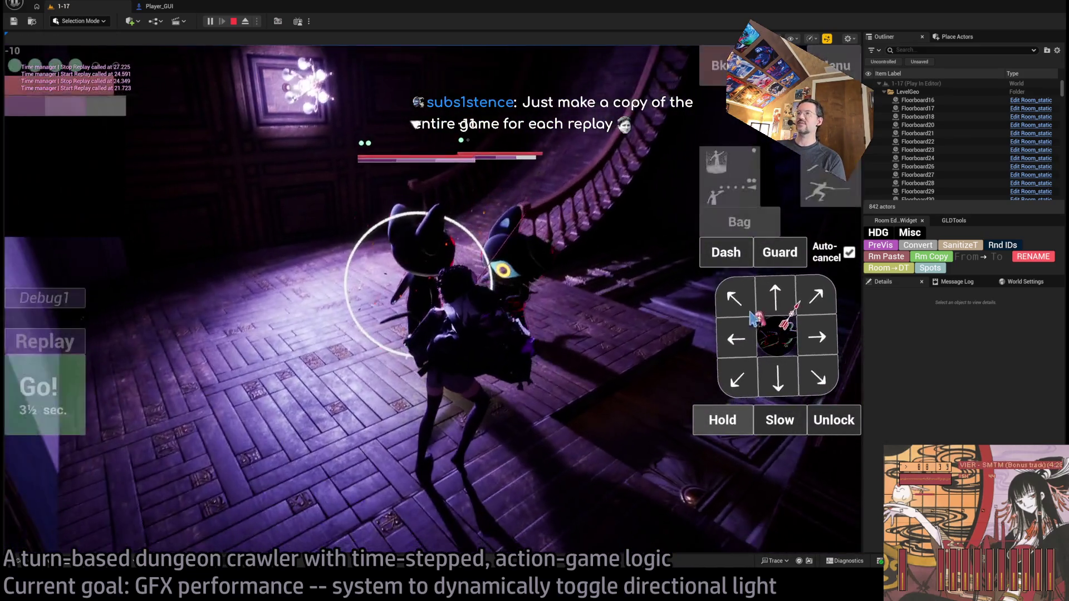
# Edit the Debug1 value, then fire a projectile attack aimed at a cat
pyautogui.click(827, 197)
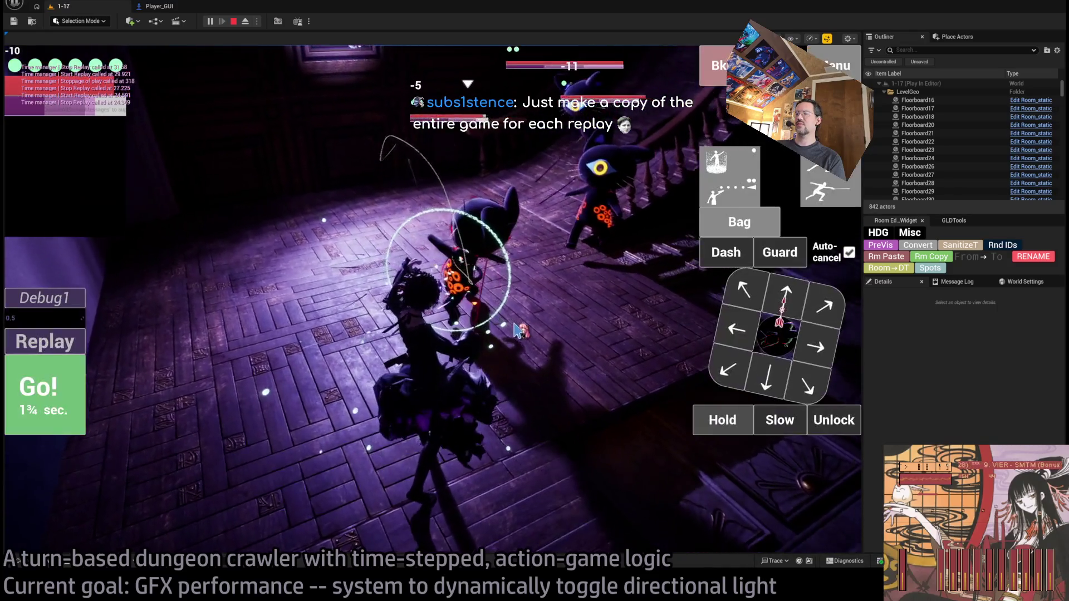
pyautogui.click(63, 318)
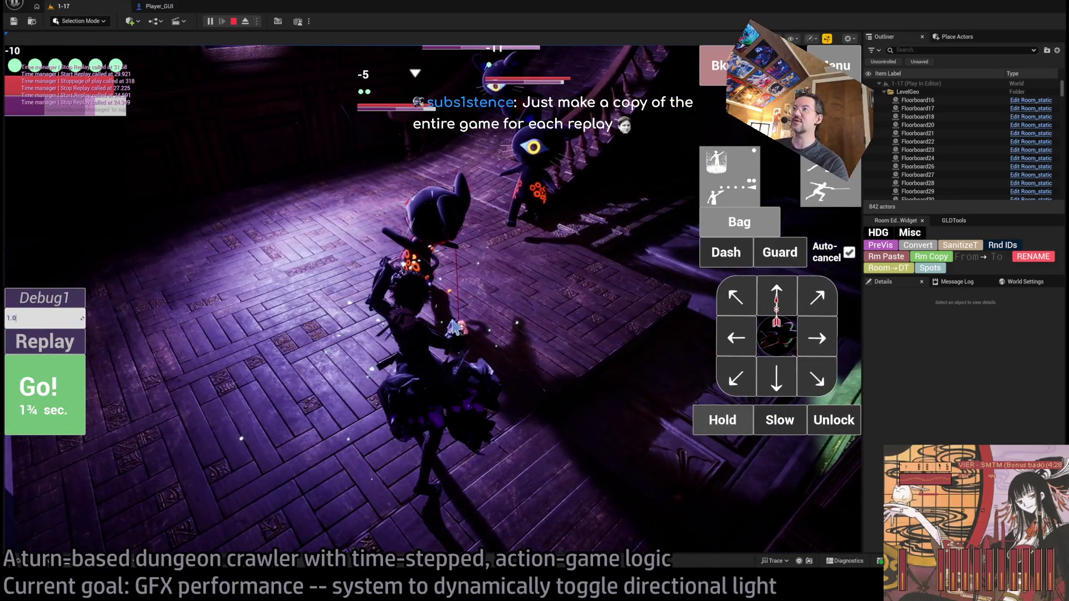
pyautogui.press('Return')
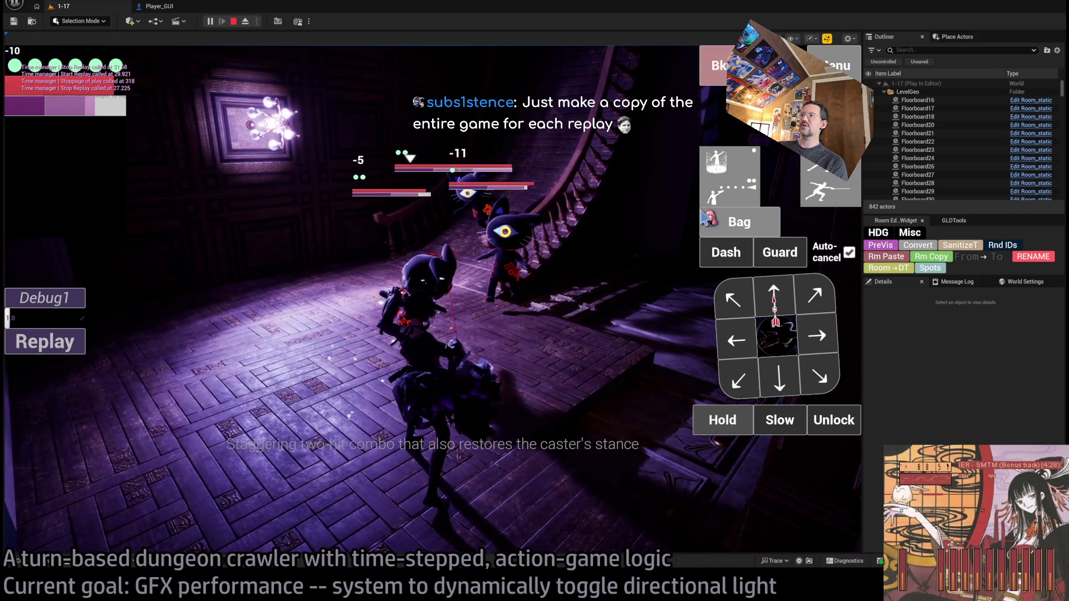
pyautogui.click(729, 183)
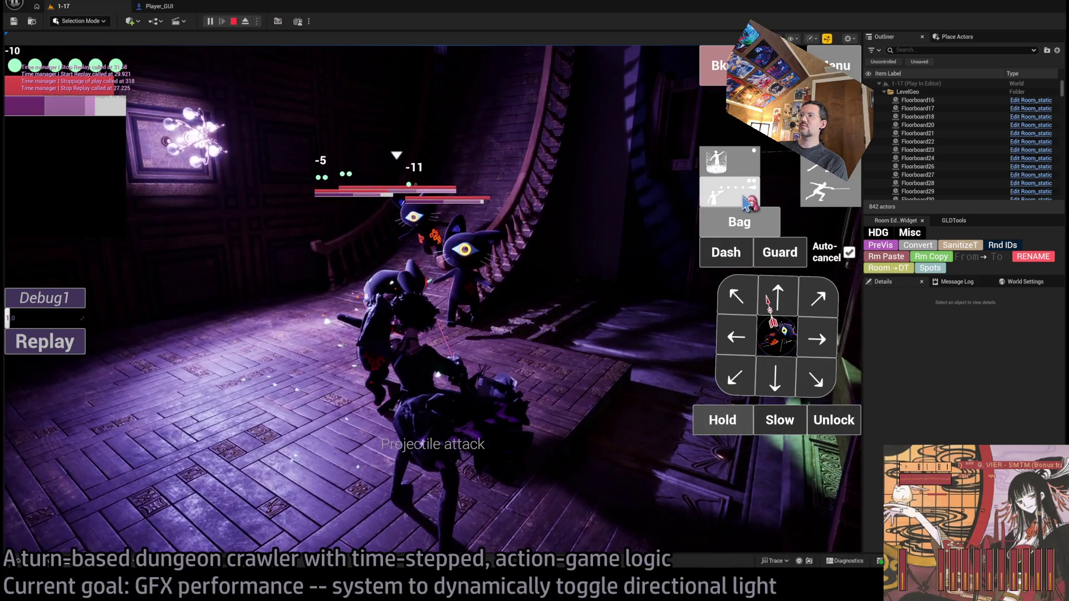
pyautogui.click(51, 400)
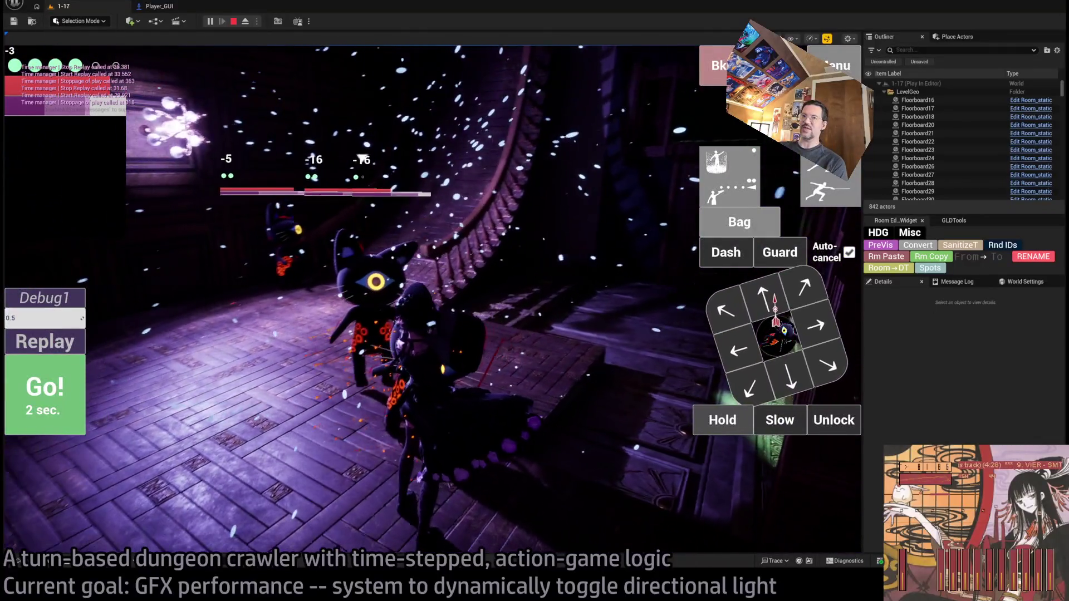
# Replay the last turn, play the next, then run a four-hit light attack combo on the cats
pyautogui.click(42, 340)
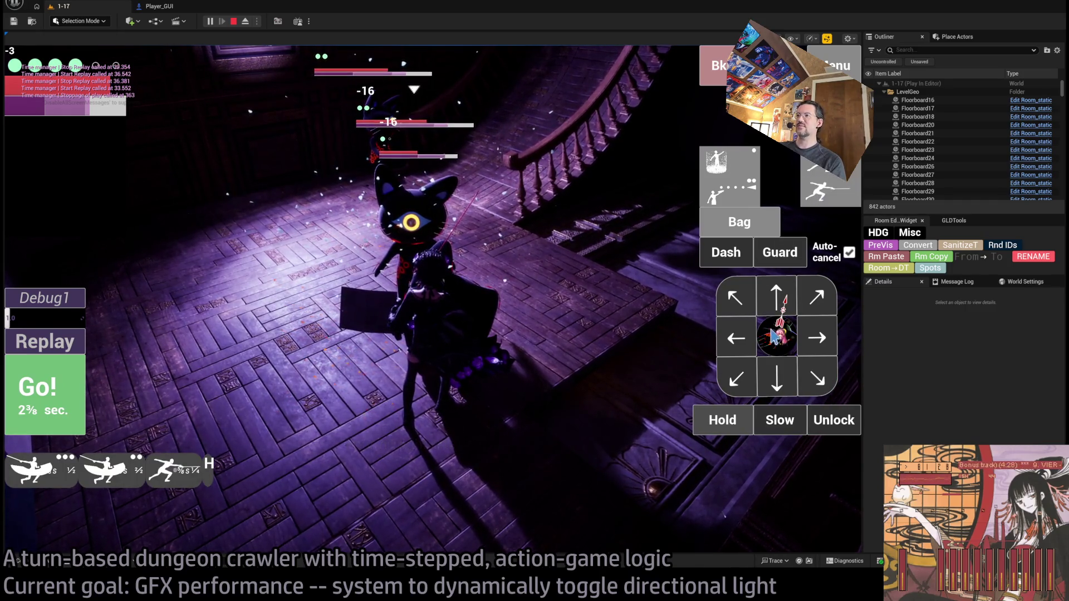
pyautogui.click(773, 335)
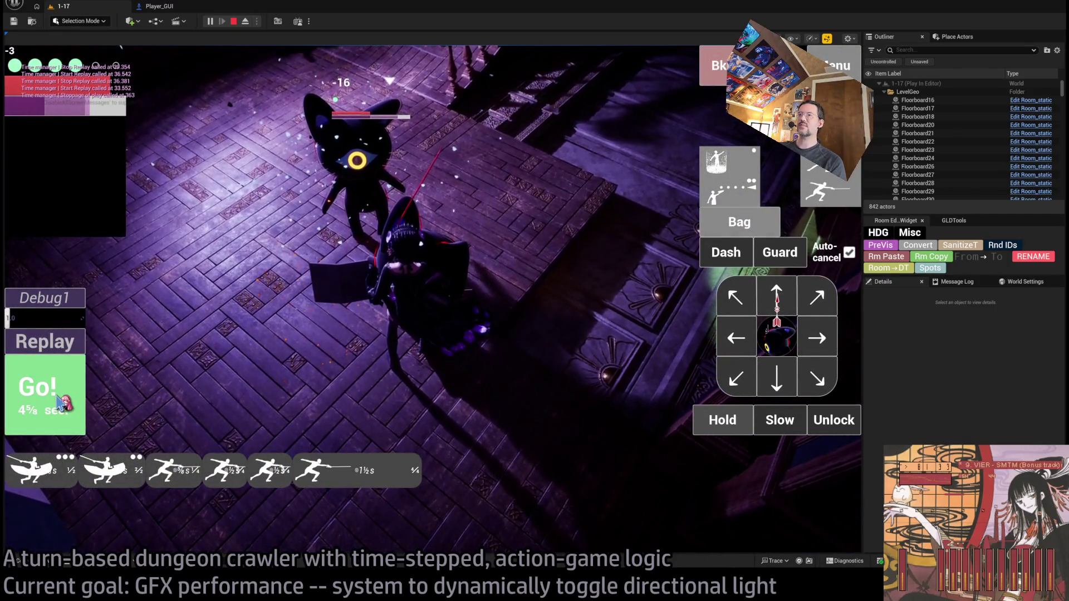
pyautogui.click(772, 327)
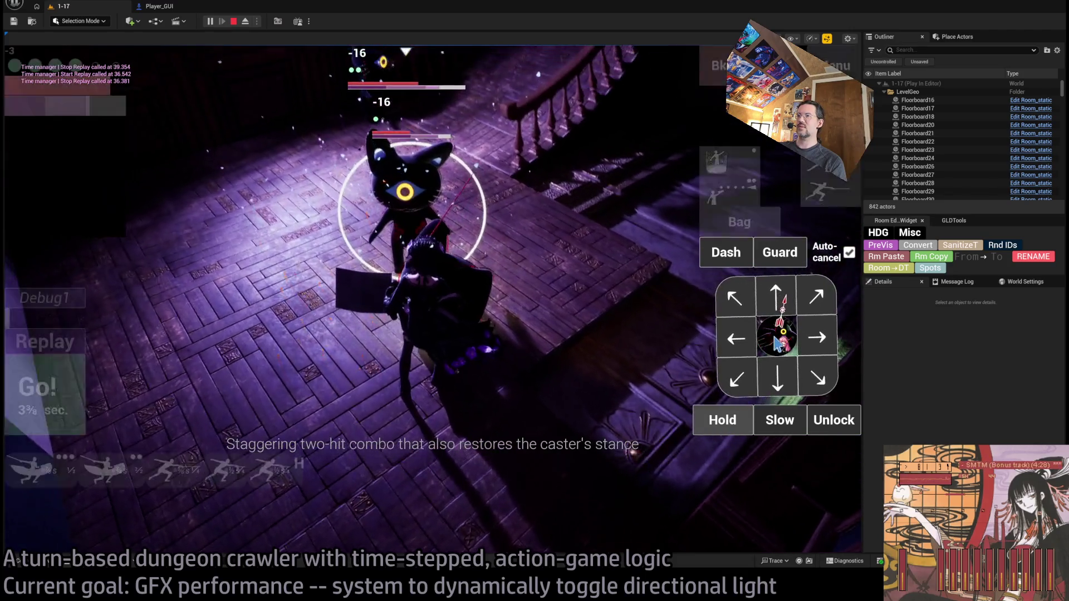
pyautogui.click(294, 368)
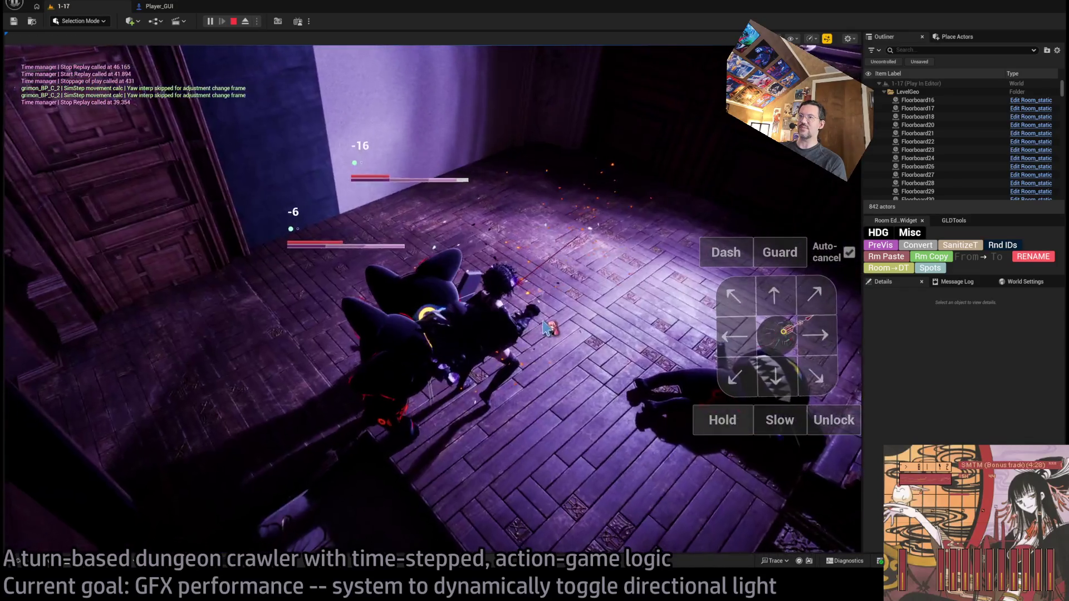
# Orbit the camera around the fight and queue the silver thread item from the bag
pyautogui.moveTo(546, 328); pyautogui.dragTo(374, 275)
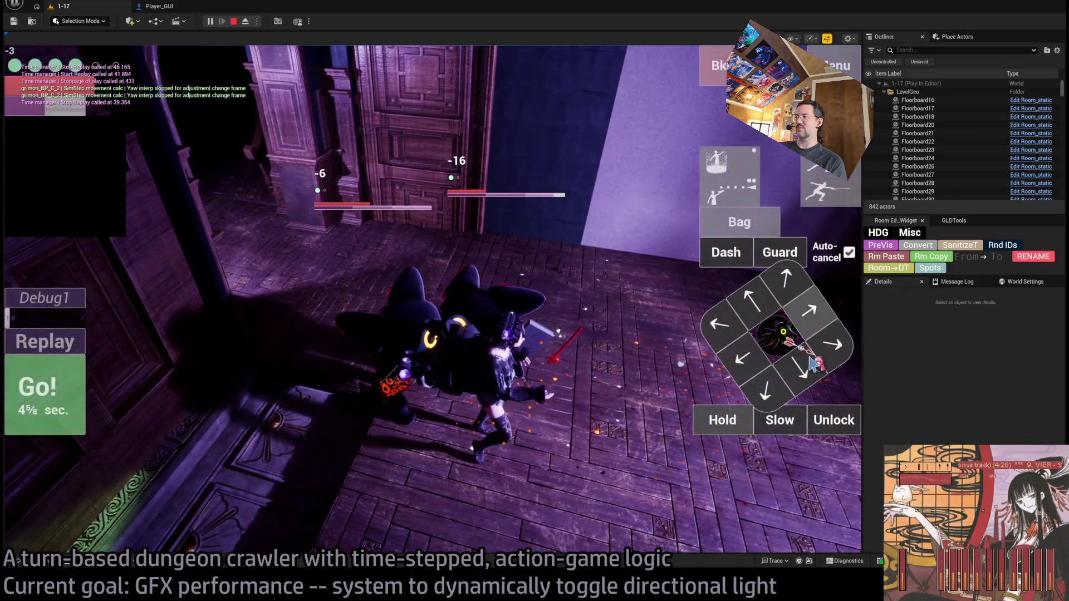
pyautogui.moveTo(603, 336); pyautogui.dragTo(833, 412)
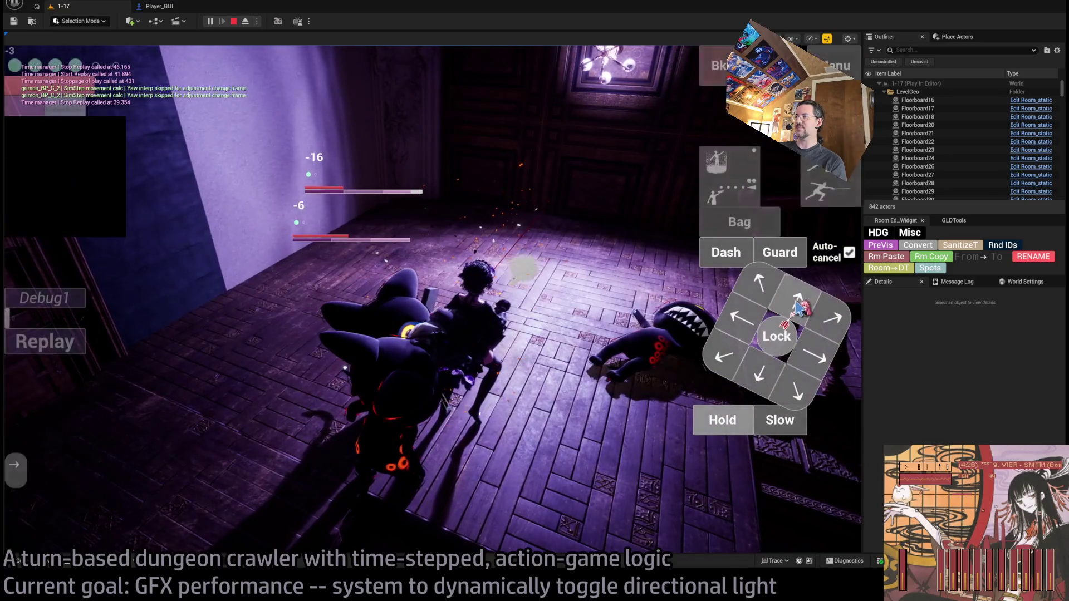
pyautogui.click(737, 227)
pyautogui.click(370, 159)
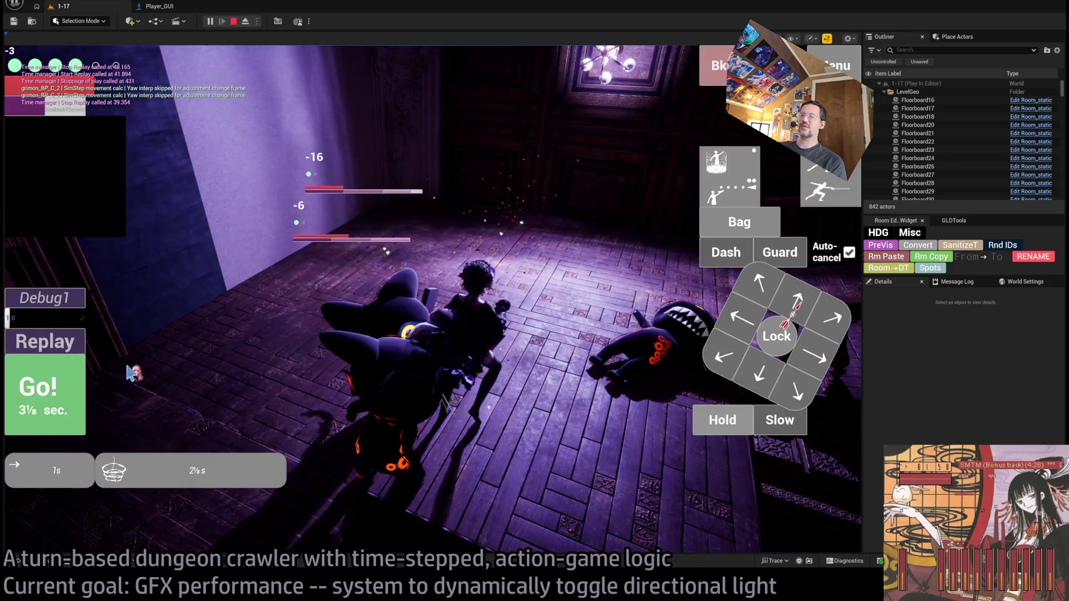